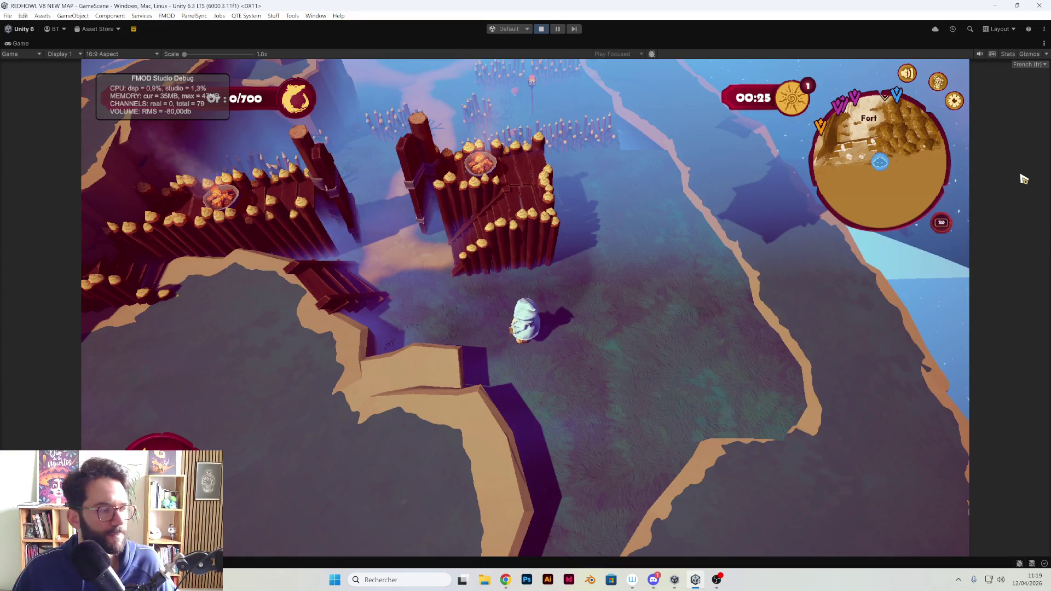
Exit Play mode, orbit to the camp's watchtower and select its world-space UI canvas
{"action": "left_click", "coordinate": [541, 29]}
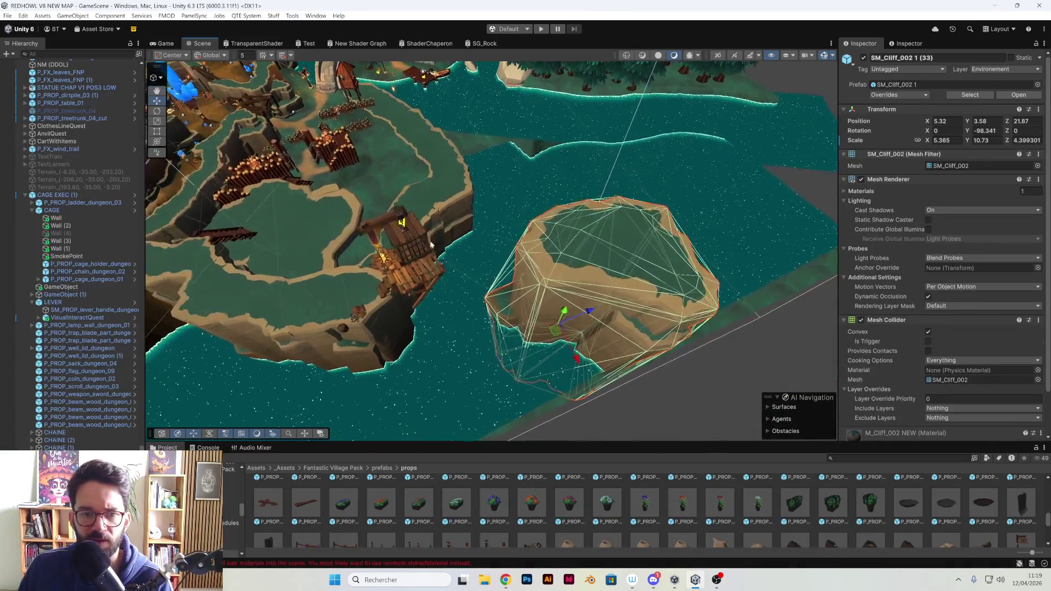
{"action": "mouse_move", "coordinate": [431, 245]}
{"action": "left_mouse_down"}
{"action": "mouse_move", "coordinate": [398, 228]}
{"action": "mouse_move", "coordinate": [426, 201]}
{"action": "mouse_move", "coordinate": [594, 165]}
{"action": "left_mouse_up"}
{"action": "mouse_move", "coordinate": [376, 218]}
{"action": "left_mouse_down"}
{"action": "mouse_move", "coordinate": [422, 205]}
{"action": "mouse_move", "coordinate": [344, 183]}
{"action": "mouse_move", "coordinate": [296, 186]}
{"action": "mouse_move", "coordinate": [486, 264]}
{"action": "left_mouse_up"}
{"action": "left_click", "coordinate": [392, 181]}
Select a tent and the campfire, frame them, and orbit to an overhead view of the camp
{"action": "left_click", "coordinate": [487, 264]}
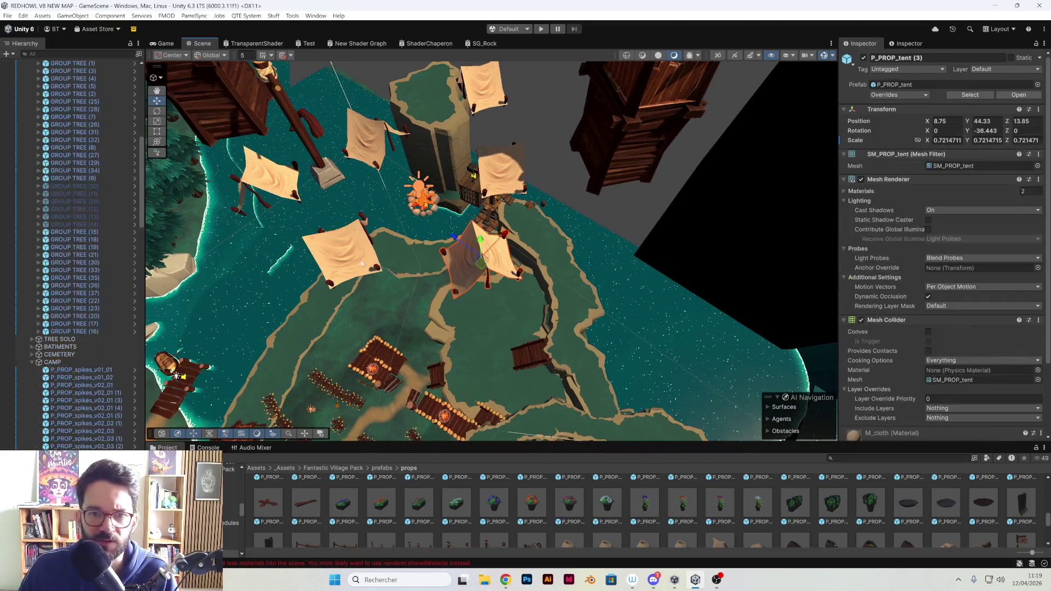
{"action": "left_click", "coordinate": [427, 207], "text": "shift"}
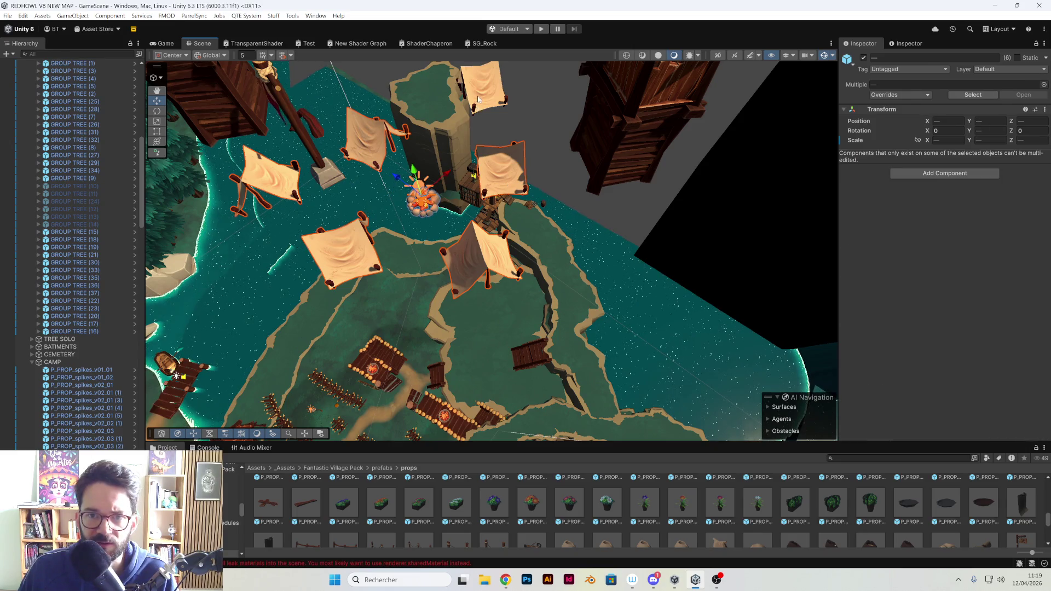
{"action": "key", "text": "f"}
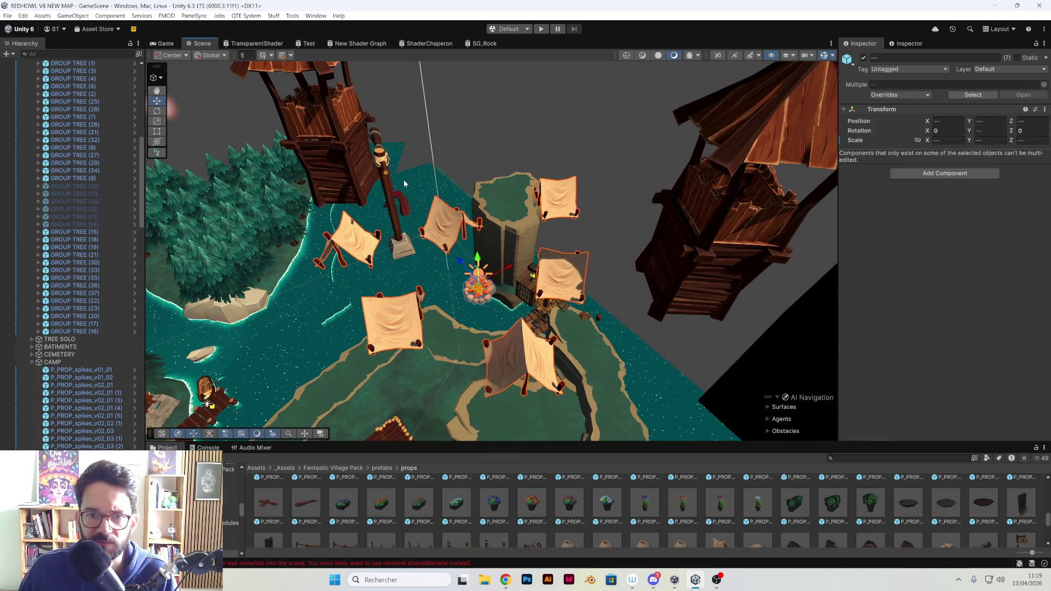
{"action": "mouse_move", "coordinate": [475, 263]}
{"action": "left_mouse_down"}
{"action": "mouse_move", "coordinate": [440, 367]}
{"action": "mouse_move", "coordinate": [544, 369]}
{"action": "left_mouse_up"}
{"action": "key", "text": "h"}
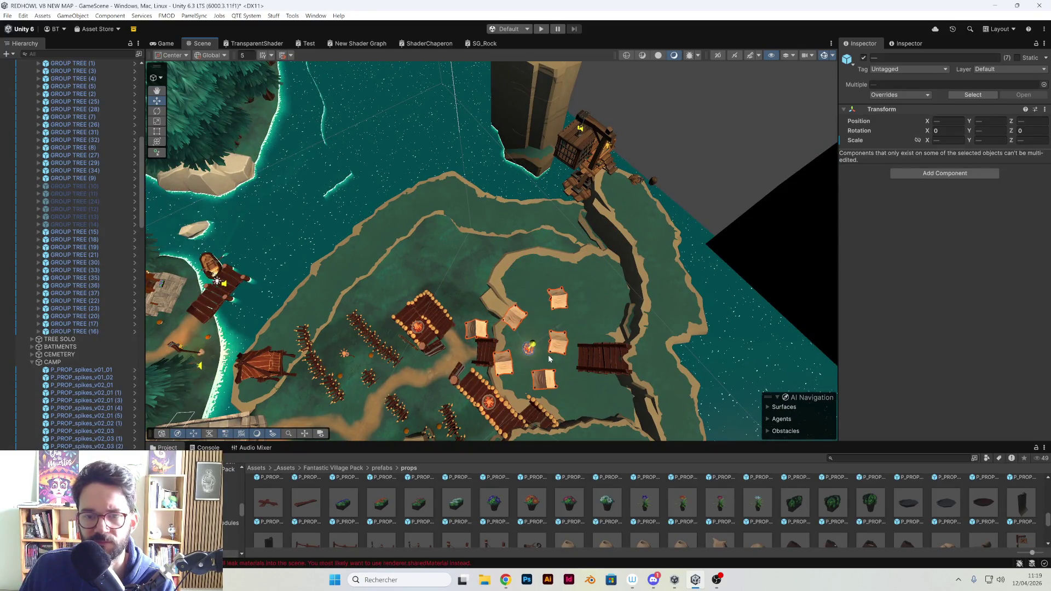
{"action": "mouse_move", "coordinate": [544, 361]}
{"action": "left_mouse_down"}
{"action": "mouse_move", "coordinate": [510, 290]}
{"action": "mouse_move", "coordinate": [500, 299]}
{"action": "mouse_move", "coordinate": [524, 305]}
{"action": "mouse_move", "coordinate": [563, 267]}
{"action": "mouse_move", "coordinate": [568, 302]}
{"action": "mouse_move", "coordinate": [461, 217]}
{"action": "mouse_move", "coordinate": [511, 212]}
{"action": "mouse_move", "coordinate": [286, 197]}
{"action": "mouse_move", "coordinate": [233, 216]}
{"action": "mouse_move", "coordinate": [230, 248]}
{"action": "mouse_move", "coordinate": [646, 259]}
{"action": "mouse_move", "coordinate": [481, 219]}
{"action": "mouse_move", "coordinate": [470, 239]}
{"action": "mouse_move", "coordinate": [535, 274]}
{"action": "mouse_move", "coordinate": [540, 290]}
{"action": "mouse_move", "coordinate": [526, 232]}
{"action": "mouse_move", "coordinate": [437, 210]}
{"action": "mouse_move", "coordinate": [587, 165]}
{"action": "mouse_move", "coordinate": [542, 169]}
{"action": "mouse_move", "coordinate": [533, 209]}
{"action": "left_mouse_up"}
{"action": "scroll", "coordinate": [528, 290], "scroll_direction": "up", "scroll_amount": 10}
Select the bridge-side cliff rock plus three neighbouring rocks and frame them in view
{"action": "left_click", "coordinate": [533, 213]}
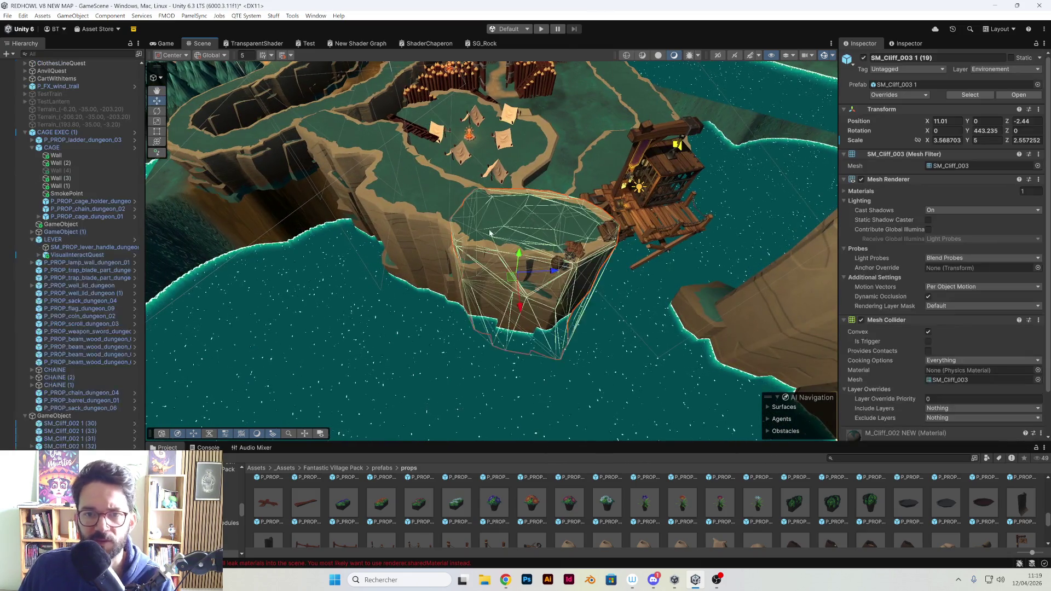
{"action": "left_click", "coordinate": [441, 194], "text": "shift"}
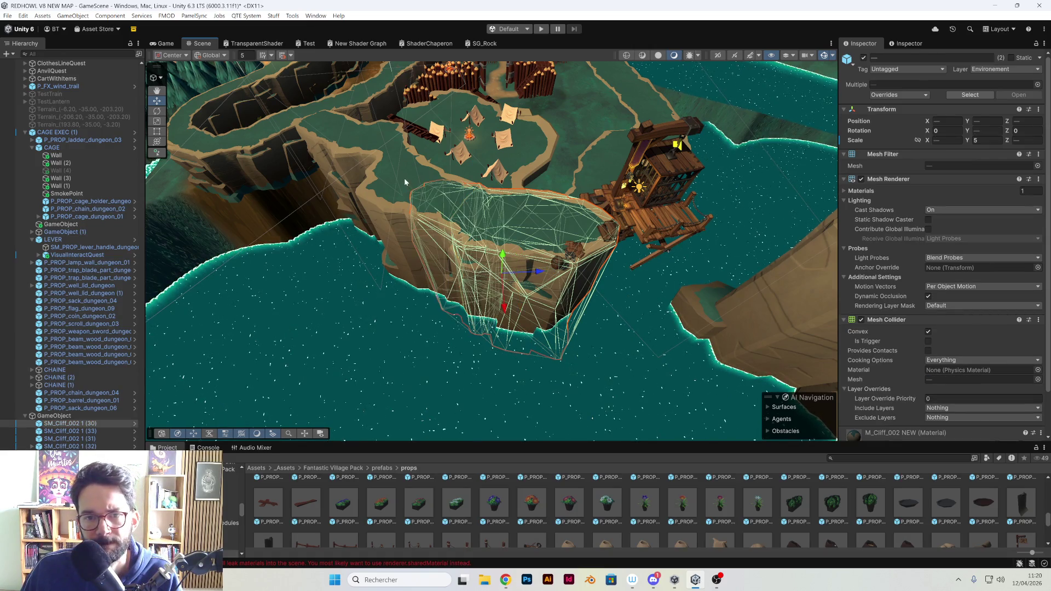
{"action": "left_click", "coordinate": [404, 179], "text": "shift"}
{"action": "left_click", "coordinate": [332, 132], "text": "shift"}
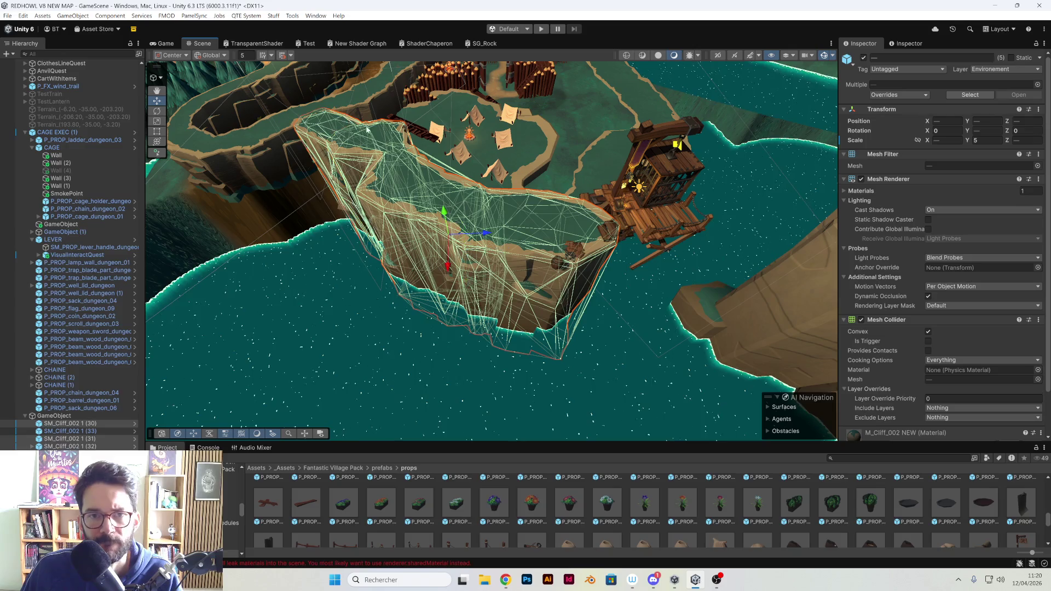
{"action": "left_click", "coordinate": [825, 58]}
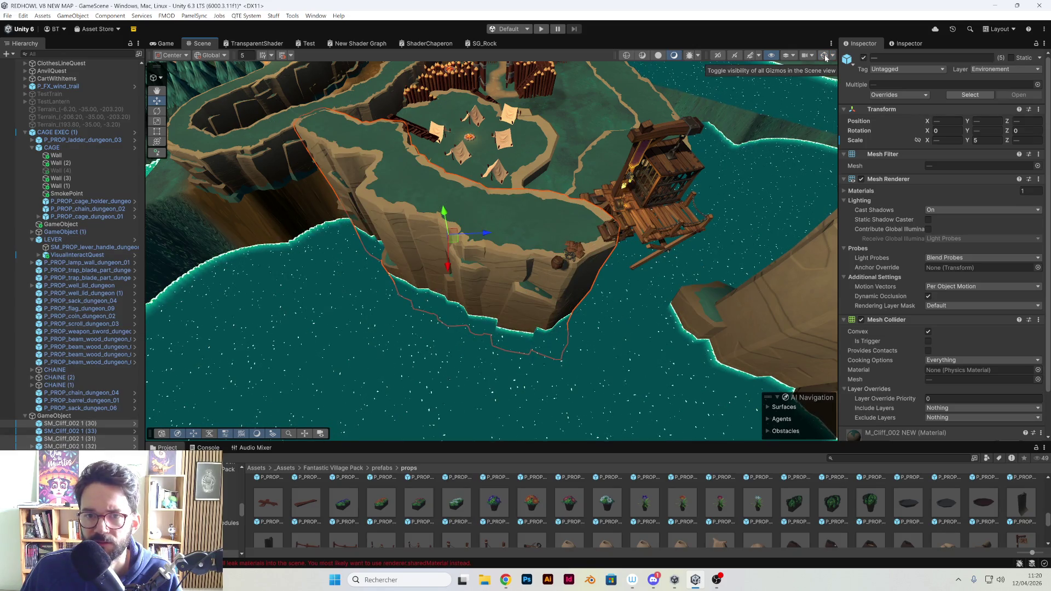
{"action": "left_click", "coordinate": [826, 58]}
{"action": "left_click", "coordinate": [826, 58]}
{"action": "left_click", "coordinate": [826, 58]}
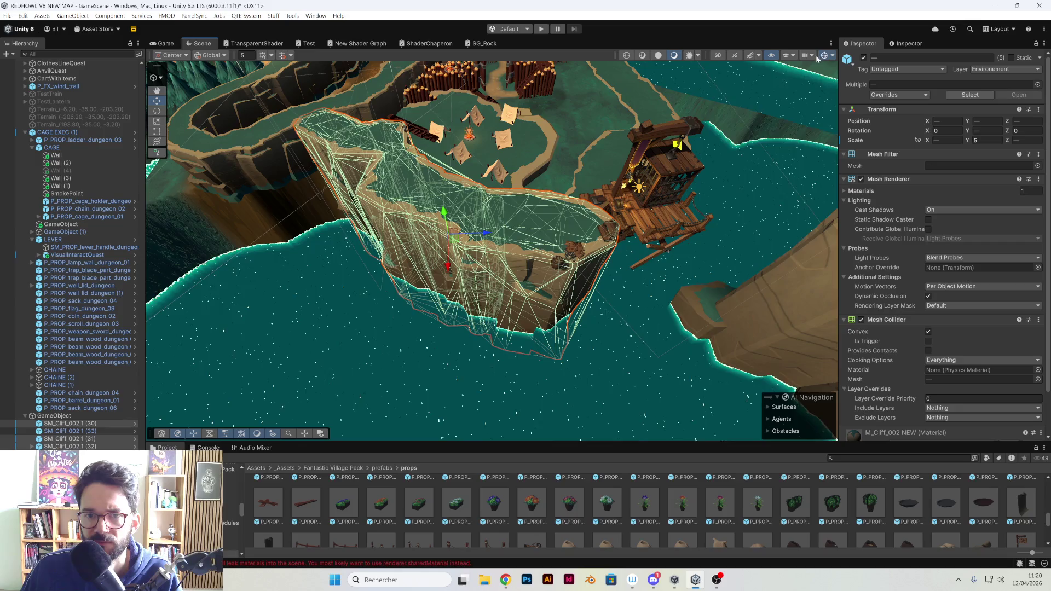
{"action": "key", "text": "f"}
{"action": "mouse_move", "coordinate": [410, 157]}
{"action": "left_mouse_down"}
{"action": "mouse_move", "coordinate": [593, 183]}
{"action": "mouse_move", "coordinate": [555, 171]}
{"action": "mouse_move", "coordinate": [529, 186]}
{"action": "left_mouse_up"}
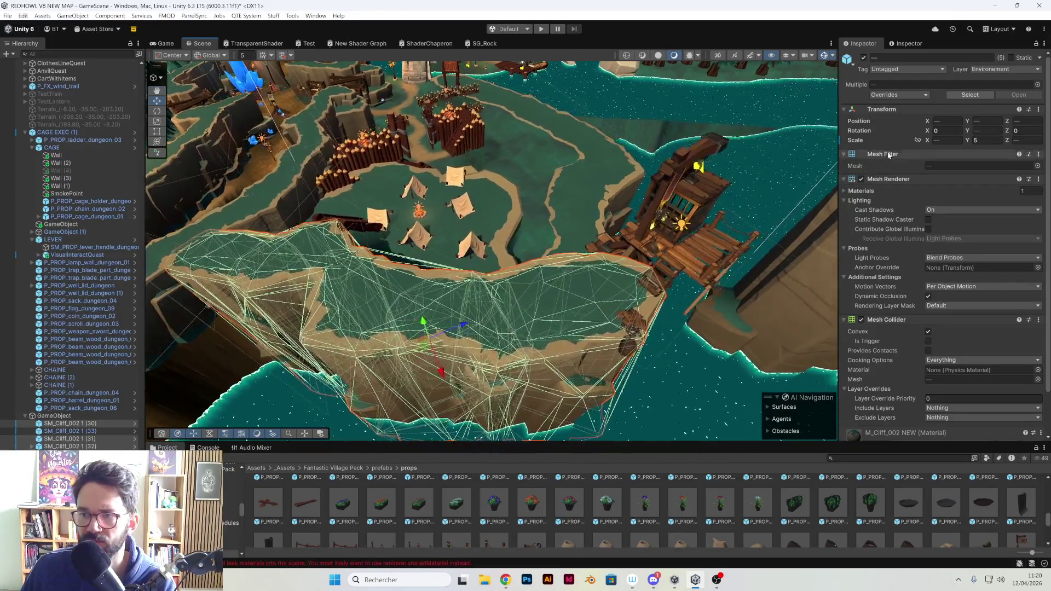
Pick through the individual rocks SM_Cliff_002 1 (32), SM_Cliff_002 1 (31) and SM_Cliff_003 1 (20)
{"action": "left_click", "coordinate": [601, 282]}
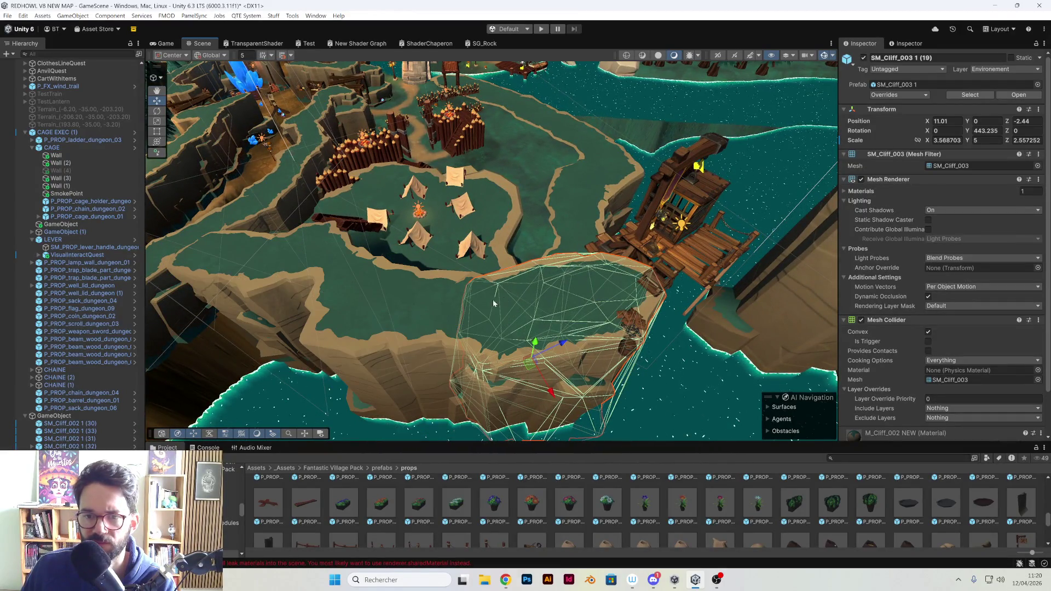
{"action": "left_click", "coordinate": [439, 298]}
{"action": "left_click", "coordinate": [336, 282]}
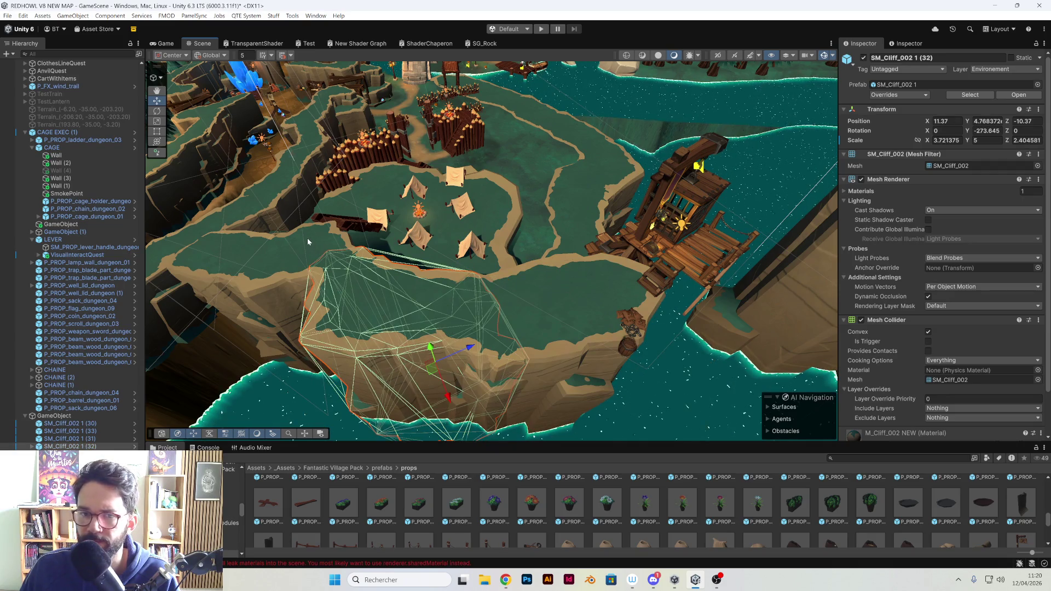
{"action": "left_click", "coordinate": [260, 263]}
{"action": "left_click", "coordinate": [222, 256]}
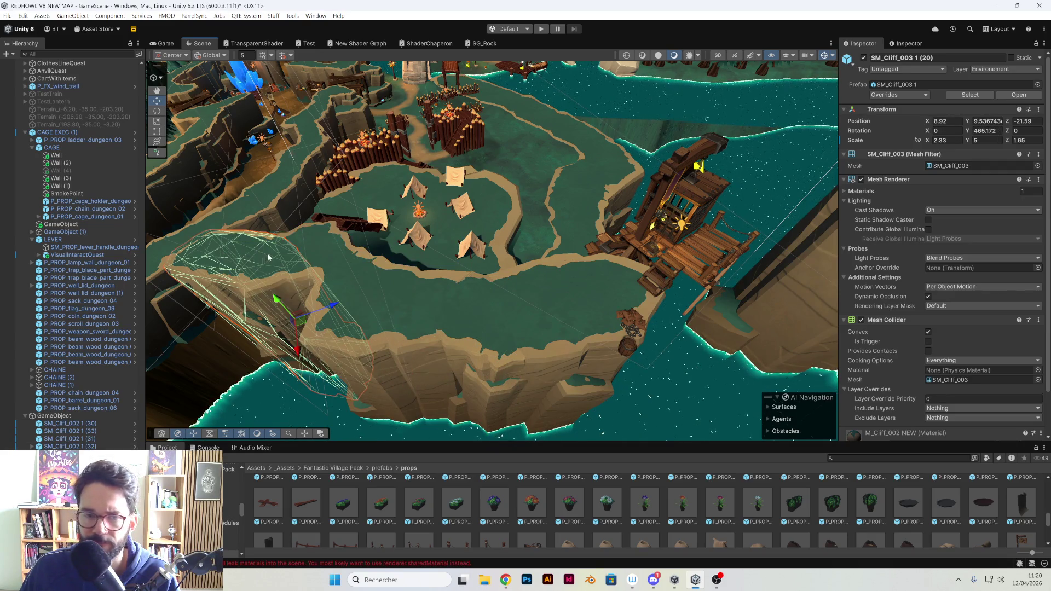
{"action": "left_click", "coordinate": [311, 255]}
{"action": "left_click", "coordinate": [417, 285]}
{"action": "left_click", "coordinate": [522, 307]}
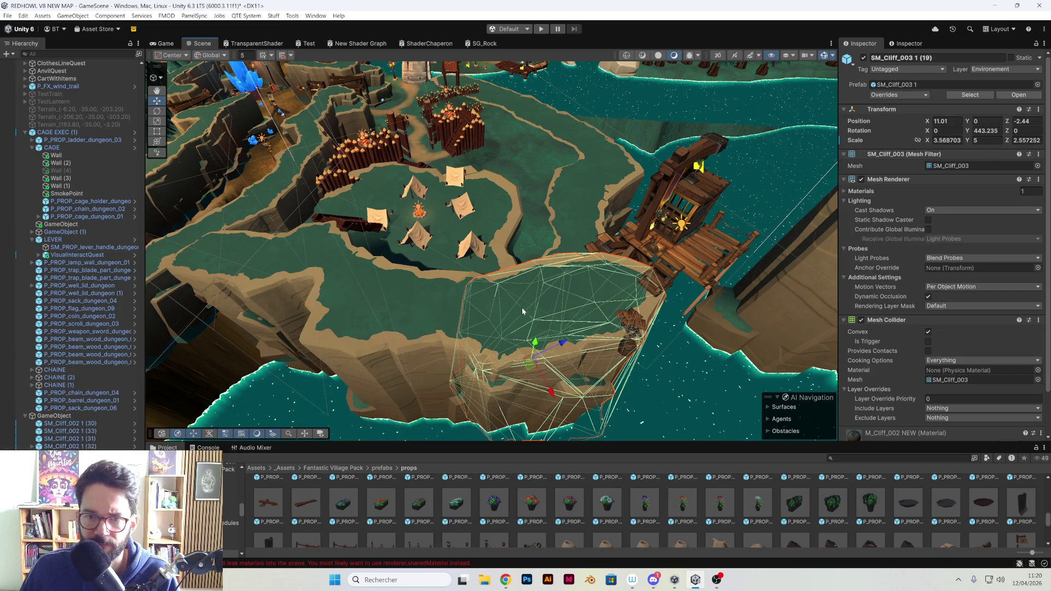
Reselect SM_Cliff_002 1 (31), SM_Cliff_003 1 (20) and two more cliff rocks together
{"action": "left_click", "coordinate": [405, 290]}
{"action": "left_click", "coordinate": [288, 265]}
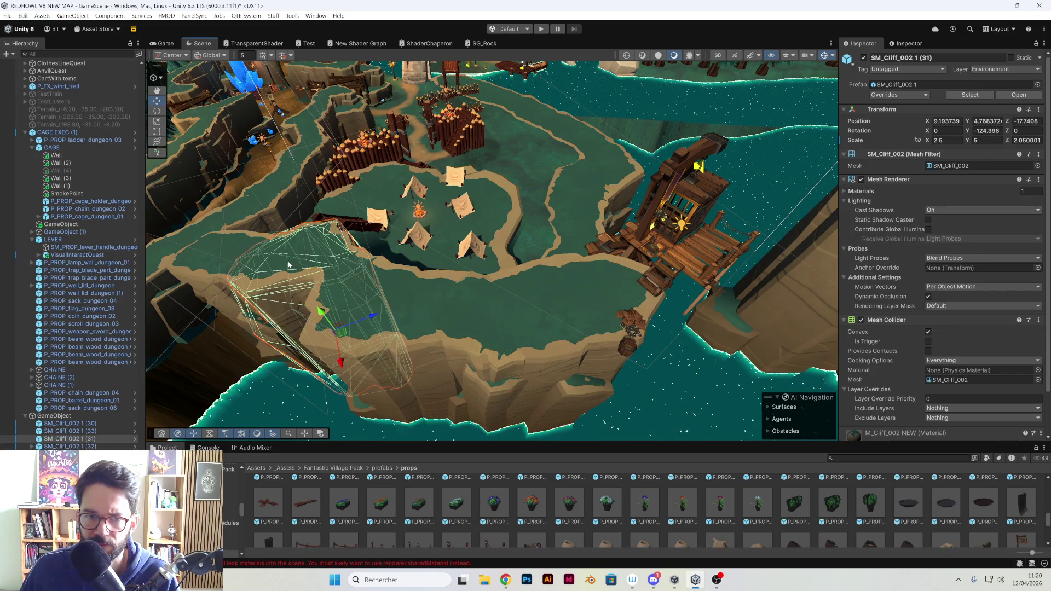
{"action": "left_click", "coordinate": [225, 258]}
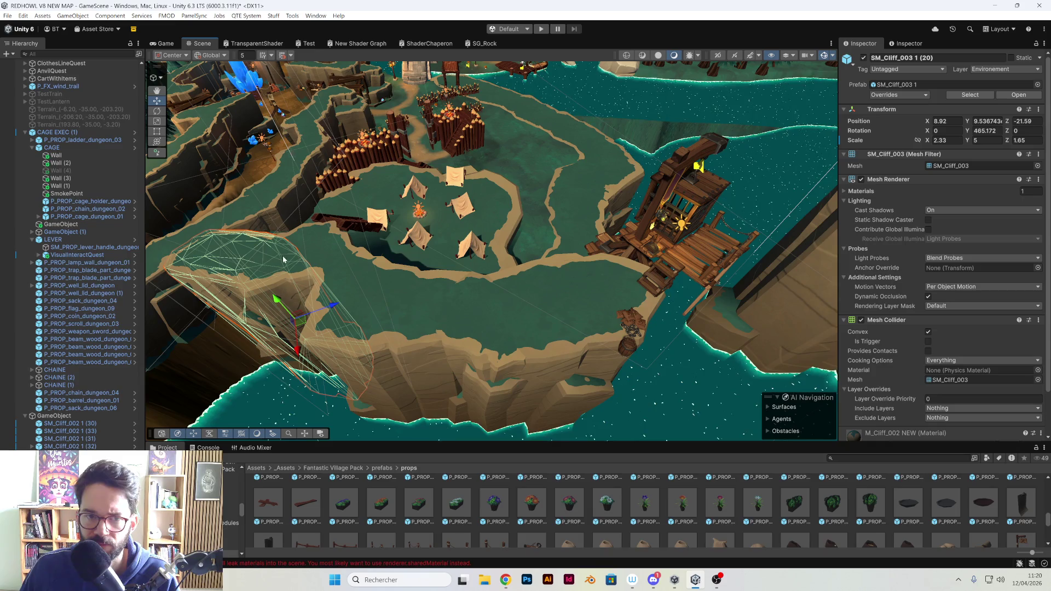
{"action": "left_click", "coordinate": [389, 289], "text": "shift"}
{"action": "left_click", "coordinate": [517, 301], "text": "shift"}
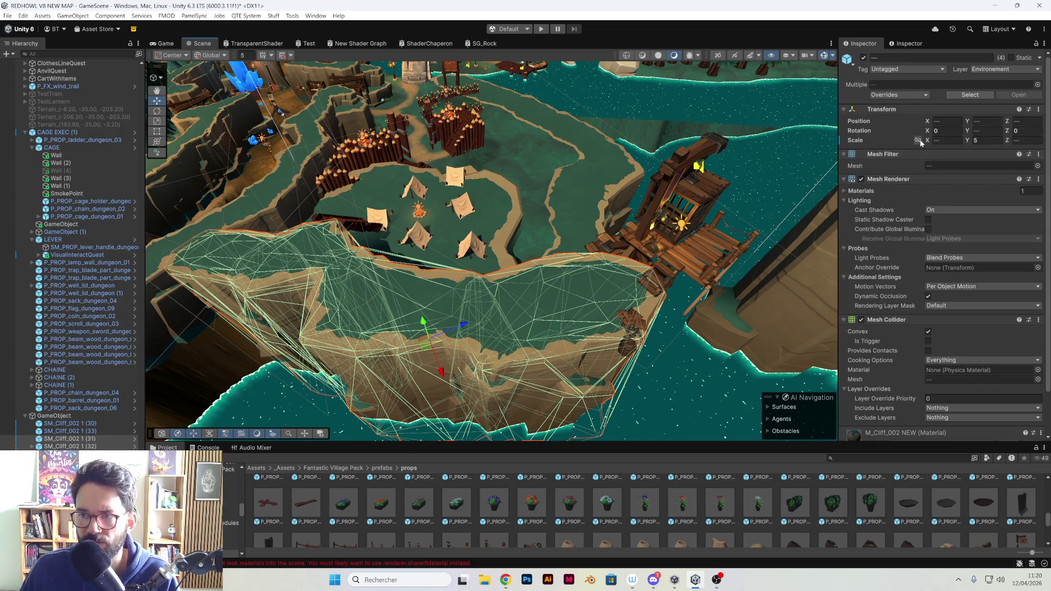
Set Scale X of the four selected cliff rocks to 2.3, discarding a first trial change
{"action": "left_click_drag", "start_coordinate": [929, 143], "coordinate": [906, 148]}
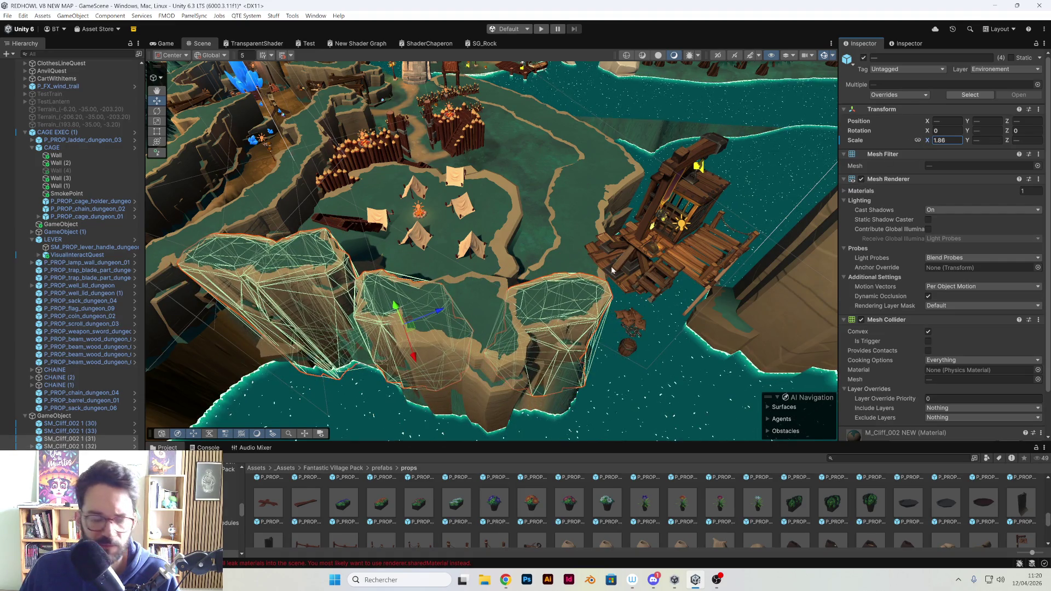
{"action": "key", "text": "ctrl+z"}
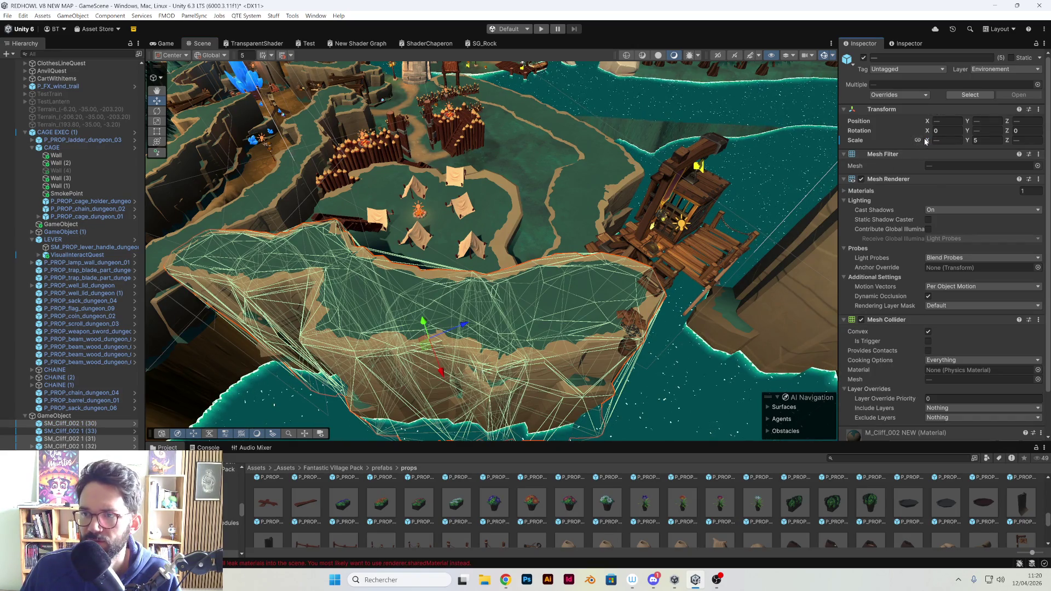
{"action": "mouse_move", "coordinate": [926, 142]}
{"action": "left_mouse_down"}
{"action": "mouse_move", "coordinate": [905, 139]}
{"action": "mouse_move", "coordinate": [928, 143]}
{"action": "left_mouse_up"}
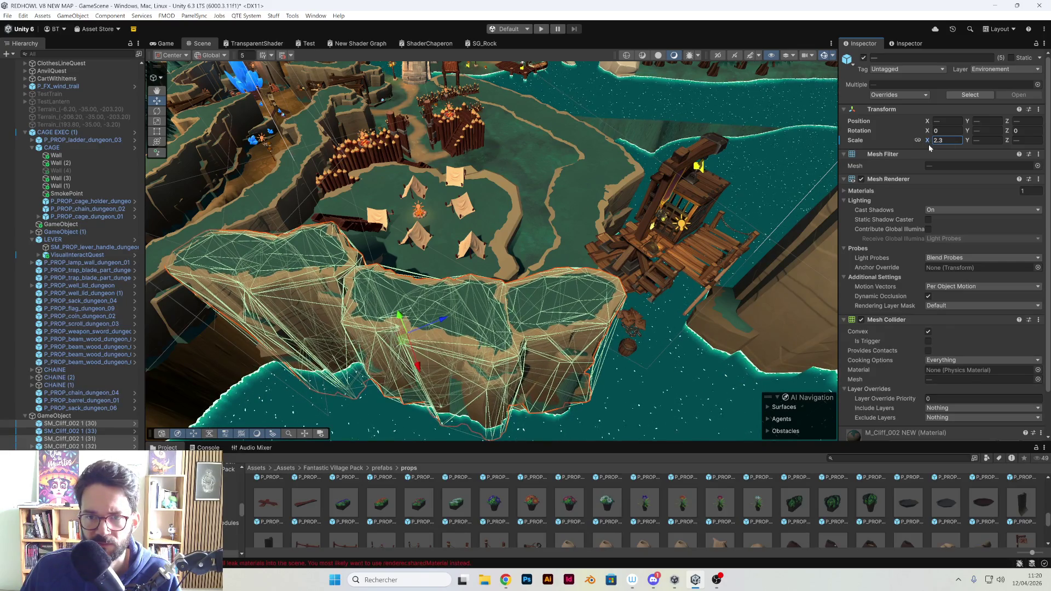
{"action": "mouse_move", "coordinate": [493, 165]}
{"action": "left_mouse_down"}
{"action": "mouse_move", "coordinate": [600, 133]}
{"action": "mouse_move", "coordinate": [628, 194]}
{"action": "mouse_move", "coordinate": [600, 121]}
{"action": "mouse_move", "coordinate": [496, 268]}
{"action": "left_mouse_up"}
Move and rotate SM_Cliff_003 1 (19) under the bridge stairs, ending at X 8.61, Z 2.58
{"action": "scroll", "coordinate": [496, 270], "scroll_direction": "down", "scroll_amount": 3}
{"action": "left_click", "coordinate": [512, 278]}
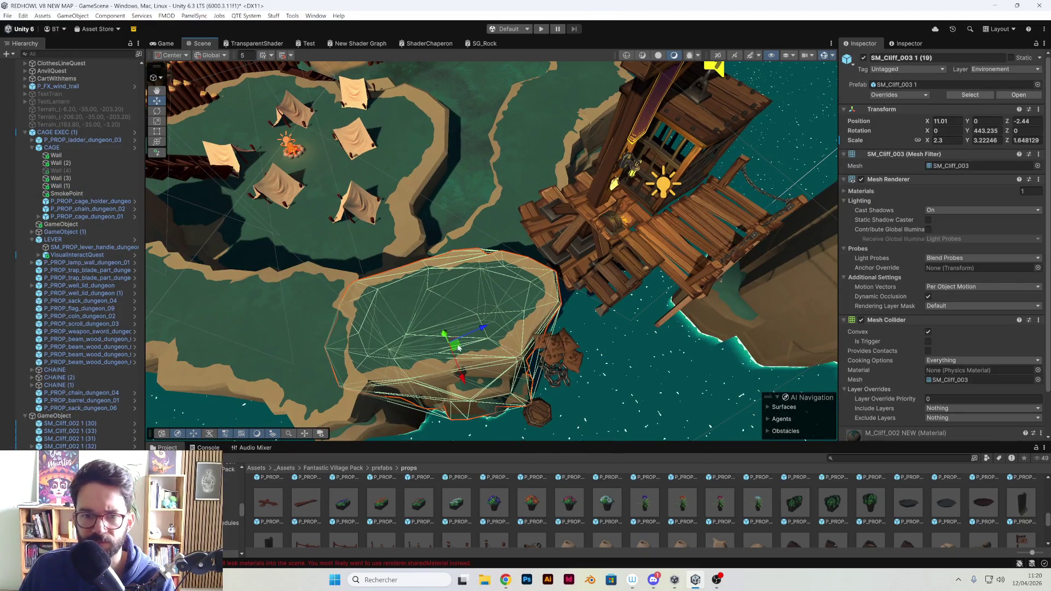
{"action": "mouse_move", "coordinate": [468, 323]}
{"action": "left_mouse_down"}
{"action": "mouse_move", "coordinate": [532, 312]}
{"action": "mouse_move", "coordinate": [516, 326]}
{"action": "mouse_move", "coordinate": [552, 329]}
{"action": "mouse_move", "coordinate": [553, 343]}
{"action": "mouse_move", "coordinate": [615, 317]}
{"action": "left_mouse_up"}
{"action": "scroll", "coordinate": [518, 325], "scroll_direction": "up", "scroll_amount": 5}
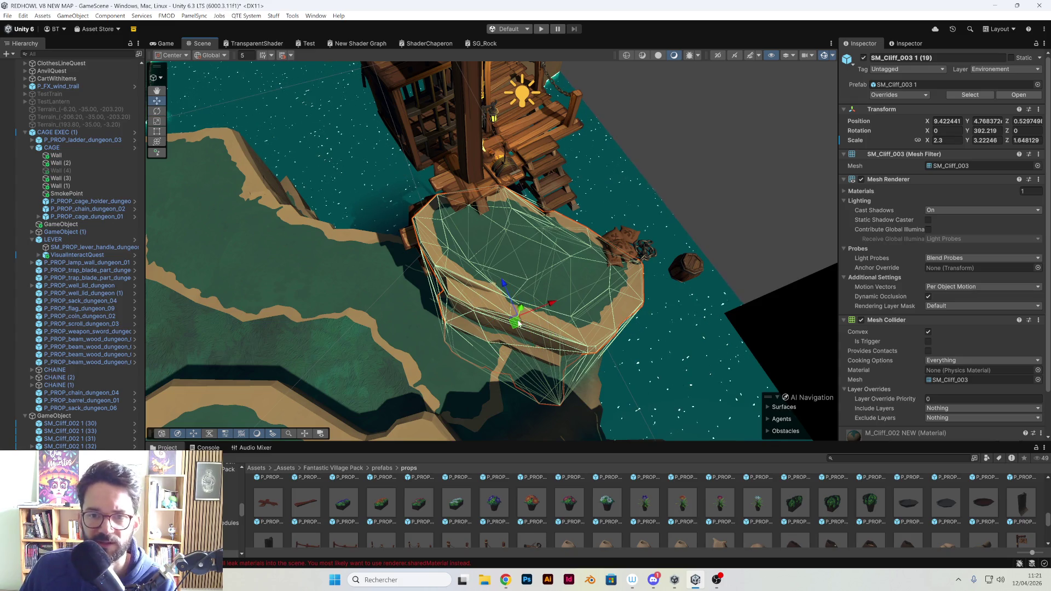
{"action": "mouse_move", "coordinate": [518, 323]}
{"action": "left_mouse_down"}
{"action": "mouse_move", "coordinate": [517, 286]}
{"action": "mouse_move", "coordinate": [584, 264]}
{"action": "mouse_move", "coordinate": [566, 272]}
{"action": "mouse_move", "coordinate": [553, 320]}
{"action": "mouse_move", "coordinate": [449, 339]}
{"action": "mouse_move", "coordinate": [347, 330]}
{"action": "left_mouse_up"}
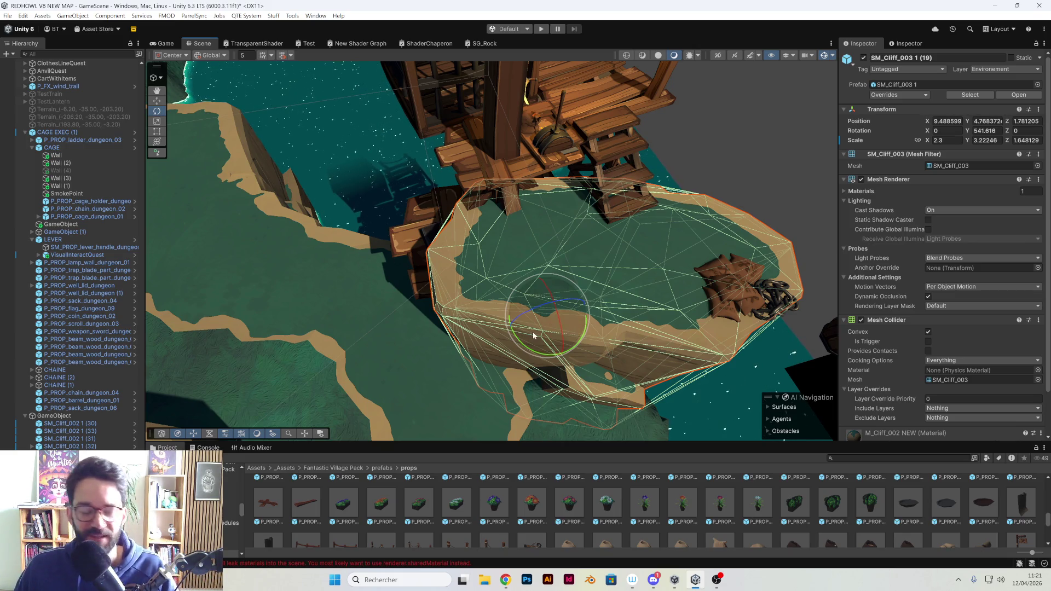
{"action": "key", "text": "w"}
{"action": "mouse_move", "coordinate": [546, 328]}
{"action": "left_mouse_down"}
{"action": "mouse_move", "coordinate": [512, 288]}
{"action": "mouse_move", "coordinate": [527, 288]}
{"action": "mouse_move", "coordinate": [520, 282]}
{"action": "mouse_move", "coordinate": [505, 298]}
{"action": "mouse_move", "coordinate": [536, 253]}
{"action": "mouse_move", "coordinate": [532, 268]}
{"action": "left_mouse_up"}
{"action": "key", "text": "ctrl+z"}
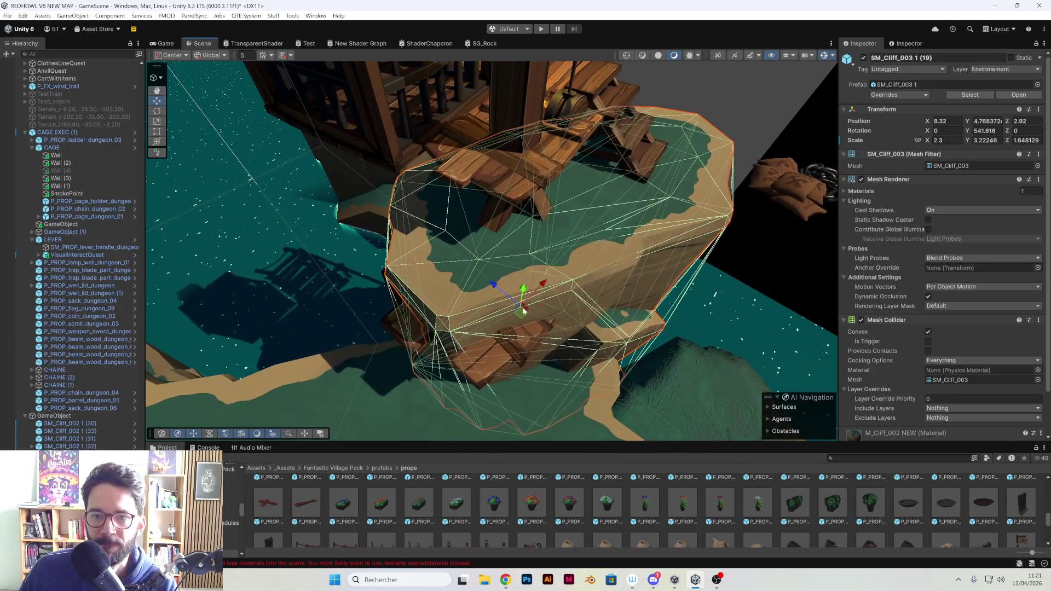
{"action": "mouse_move", "coordinate": [526, 304]}
{"action": "left_mouse_down"}
{"action": "mouse_move", "coordinate": [540, 318]}
{"action": "mouse_move", "coordinate": [544, 298]}
{"action": "mouse_move", "coordinate": [587, 267]}
{"action": "mouse_move", "coordinate": [403, 317]}
{"action": "mouse_move", "coordinate": [489, 291]}
{"action": "mouse_move", "coordinate": [498, 301]}
{"action": "left_mouse_up"}
Drag P_PROP_well_lid_dungeon (1) away from the cliff rock, then reselect the cliff
{"action": "left_click", "coordinate": [490, 289]}
{"action": "left_click", "coordinate": [497, 303]}
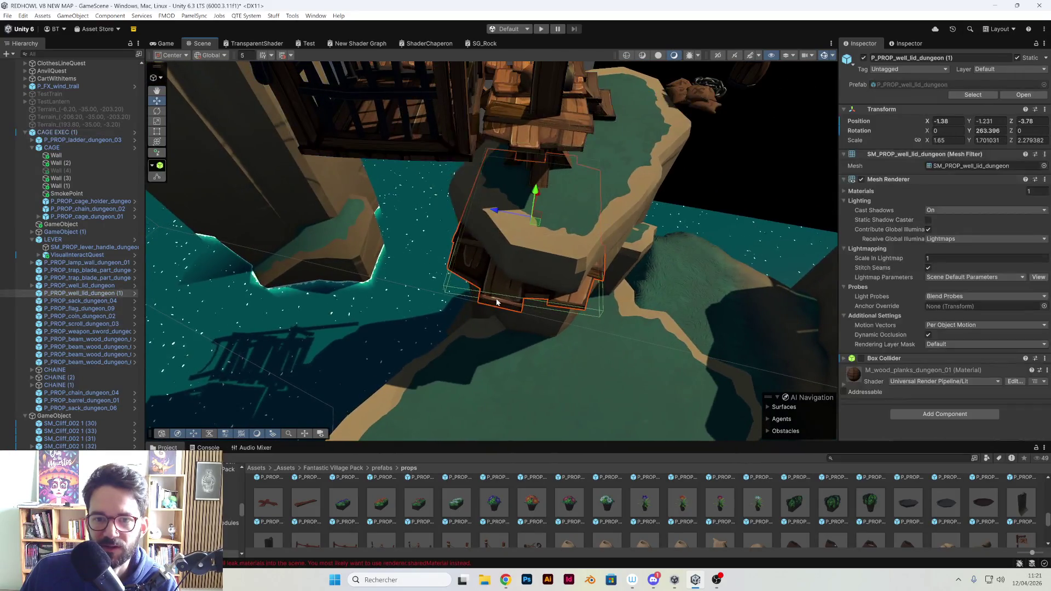
{"action": "mouse_move", "coordinate": [503, 230]}
{"action": "left_mouse_down"}
{"action": "mouse_move", "coordinate": [282, 252]}
{"action": "mouse_move", "coordinate": [640, 218]}
{"action": "mouse_move", "coordinate": [543, 219]}
{"action": "mouse_move", "coordinate": [471, 246]}
{"action": "mouse_move", "coordinate": [383, 310]}
{"action": "mouse_move", "coordinate": [501, 294]}
{"action": "mouse_move", "coordinate": [295, 222]}
{"action": "left_mouse_up"}
{"action": "mouse_move", "coordinate": [233, 156]}
{"action": "left_mouse_down"}
{"action": "mouse_move", "coordinate": [328, 191]}
{"action": "mouse_move", "coordinate": [585, 254]}
{"action": "mouse_move", "coordinate": [495, 293]}
{"action": "mouse_move", "coordinate": [434, 239]}
{"action": "mouse_move", "coordinate": [594, 216]}
{"action": "mouse_move", "coordinate": [493, 212]}
{"action": "mouse_move", "coordinate": [626, 225]}
{"action": "mouse_move", "coordinate": [445, 278]}
{"action": "mouse_move", "coordinate": [548, 241]}
{"action": "mouse_move", "coordinate": [627, 247]}
{"action": "mouse_move", "coordinate": [553, 230]}
{"action": "mouse_move", "coordinate": [482, 184]}
{"action": "left_mouse_up"}
{"action": "left_click", "coordinate": [556, 242]}
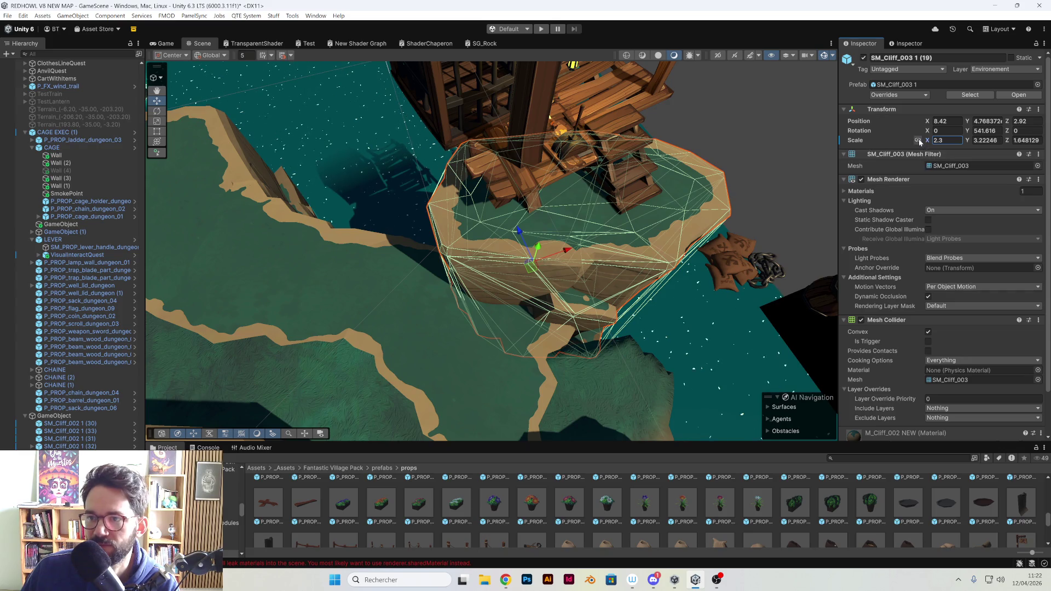
Scale cliff rock SM_Cliff_003 1 (19) to X 1.98 and Z 1.72
{"action": "left_click_drag", "start_coordinate": [923, 139], "coordinate": [919, 139]}
{"action": "mouse_move", "coordinate": [712, 181]}
{"action": "left_mouse_down"}
{"action": "mouse_move", "coordinate": [778, 176]}
{"action": "mouse_move", "coordinate": [614, 210]}
{"action": "mouse_move", "coordinate": [652, 160]}
{"action": "mouse_move", "coordinate": [626, 206]}
{"action": "mouse_move", "coordinate": [565, 229]}
{"action": "mouse_move", "coordinate": [570, 241]}
{"action": "mouse_move", "coordinate": [602, 219]}
{"action": "mouse_move", "coordinate": [570, 168]}
{"action": "mouse_move", "coordinate": [650, 183]}
{"action": "mouse_move", "coordinate": [566, 193]}
{"action": "left_mouse_up"}
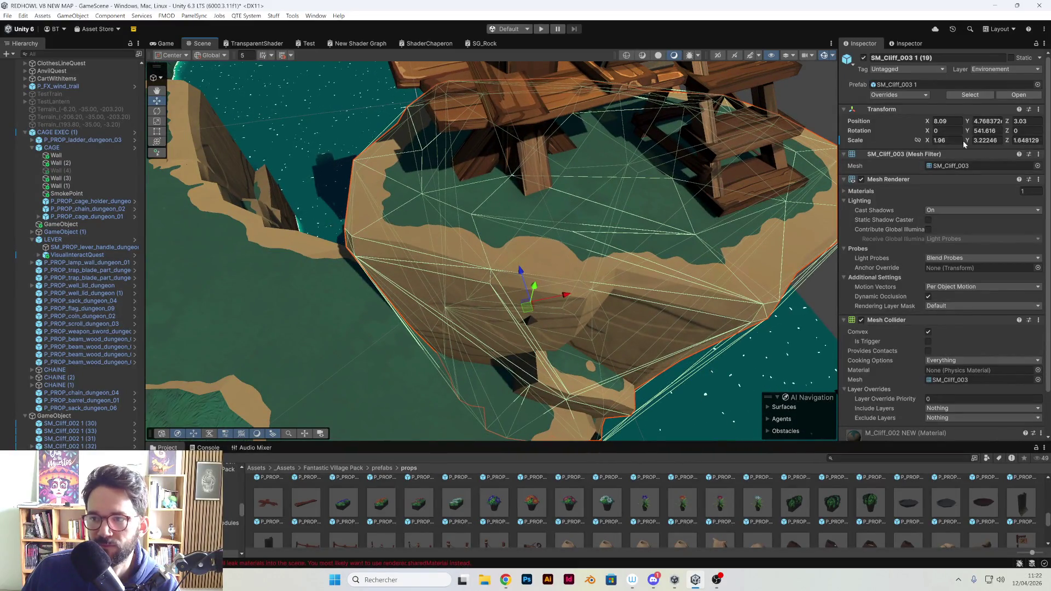
{"action": "left_click_drag", "start_coordinate": [935, 143], "coordinate": [934, 143]}
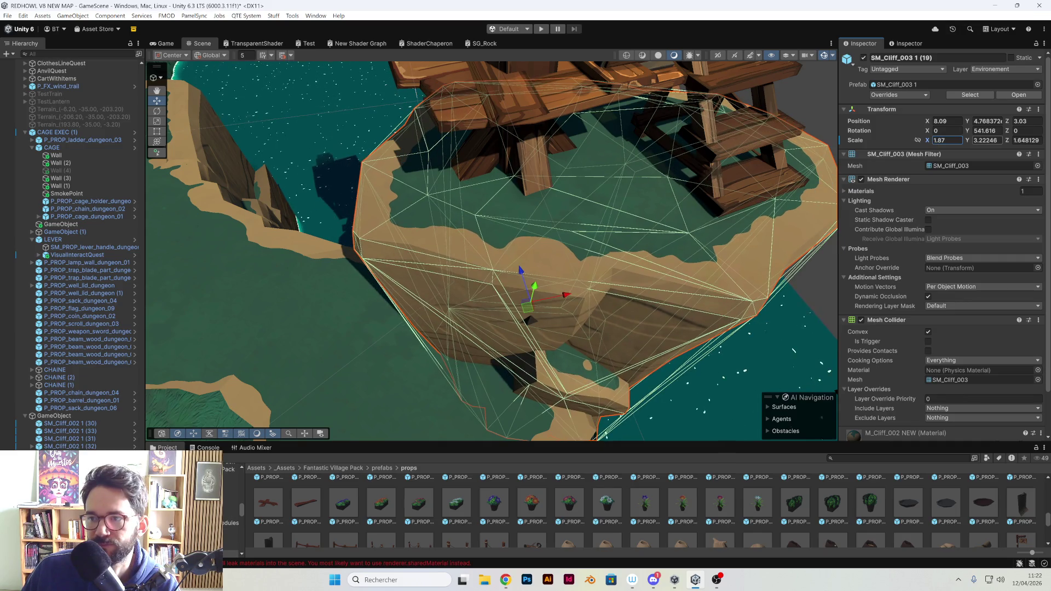
{"action": "left_click_drag", "start_coordinate": [1010, 142], "coordinate": [1011, 141]}
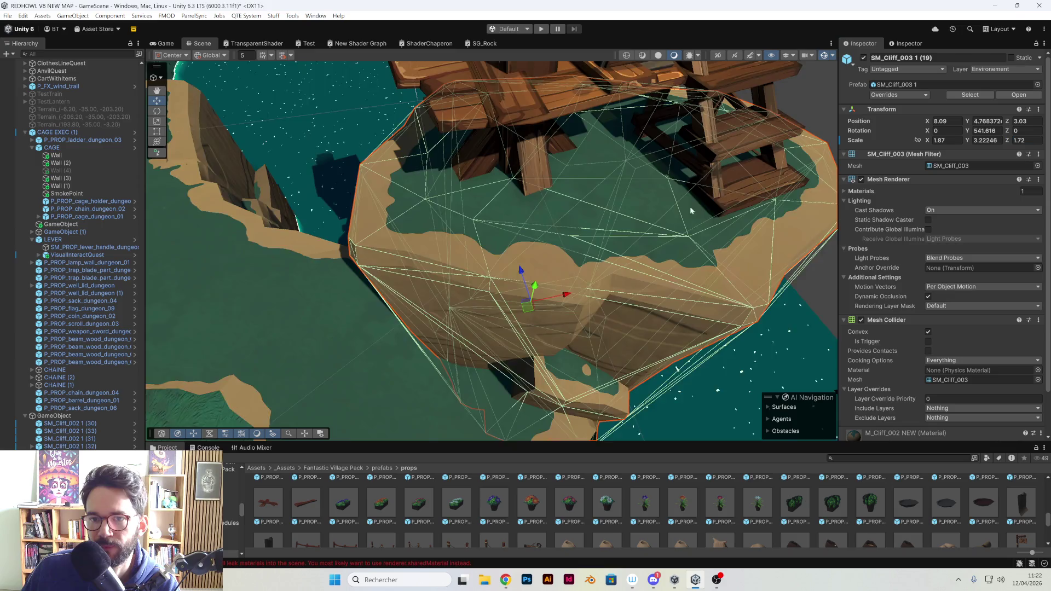
{"action": "left_click_drag", "start_coordinate": [690, 206], "coordinate": [621, 255]}
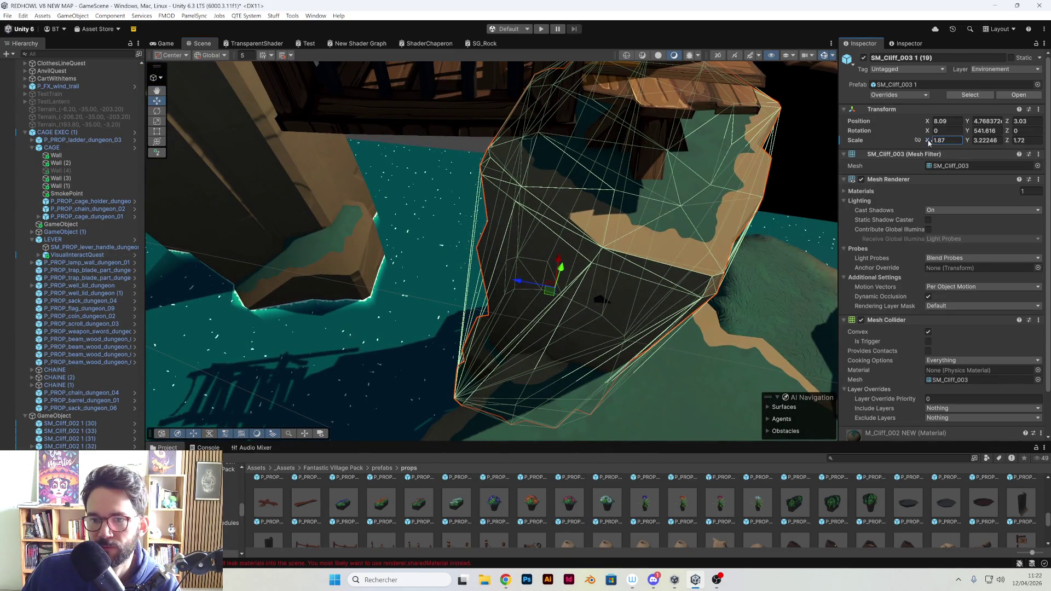
{"action": "left_click_drag", "start_coordinate": [931, 143], "coordinate": [938, 142]}
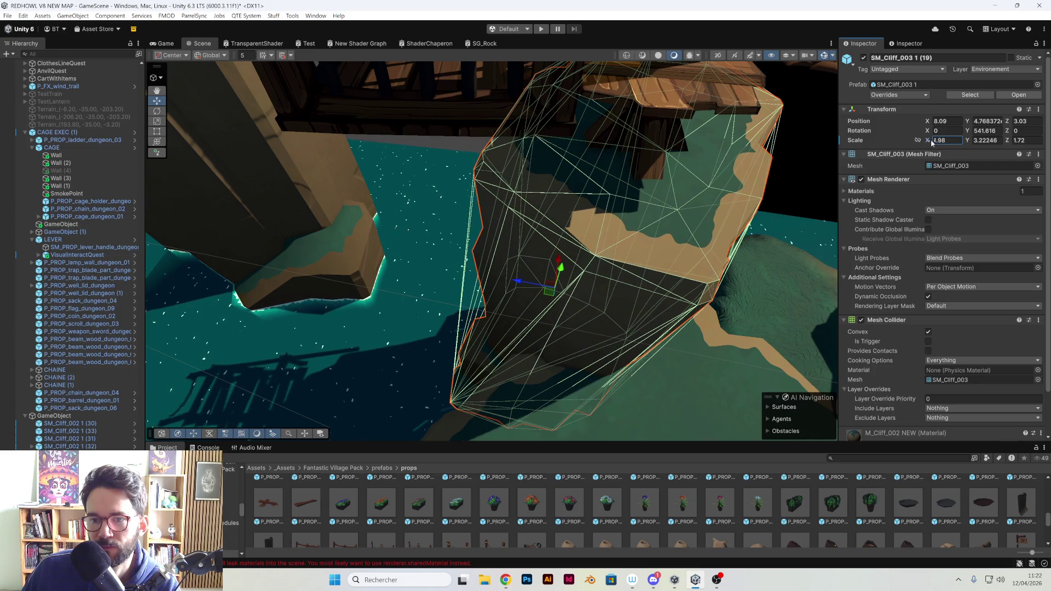
{"action": "mouse_move", "coordinate": [674, 213]}
{"action": "left_mouse_down"}
{"action": "mouse_move", "coordinate": [696, 196]}
{"action": "mouse_move", "coordinate": [635, 205]}
{"action": "mouse_move", "coordinate": [547, 192]}
{"action": "mouse_move", "coordinate": [456, 245]}
{"action": "mouse_move", "coordinate": [556, 247]}
{"action": "mouse_move", "coordinate": [530, 289]}
{"action": "mouse_move", "coordinate": [574, 219]}
{"action": "left_mouse_up"}
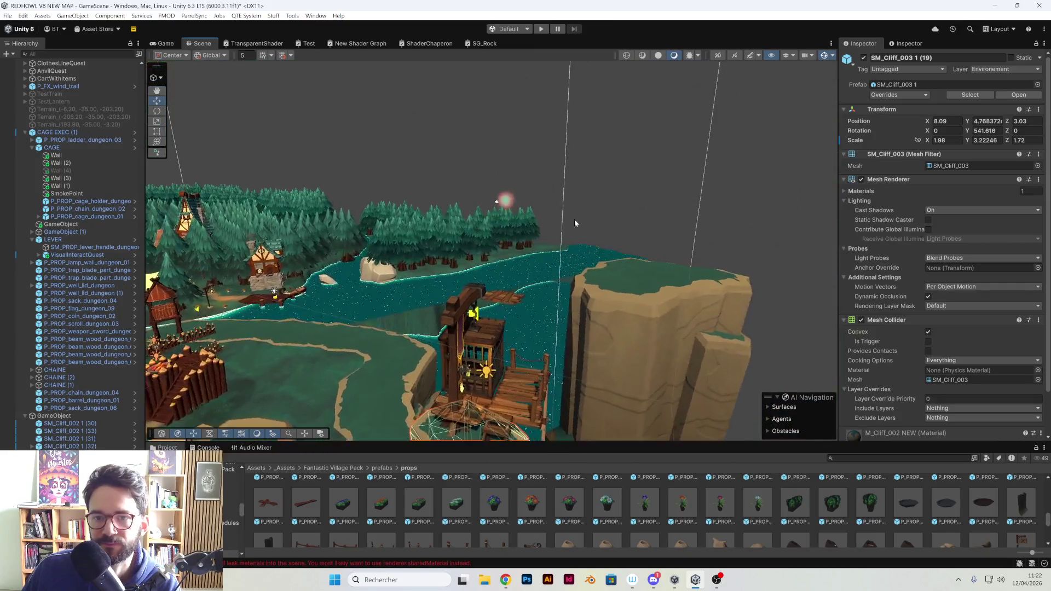
Select cliff rock SM_Cliff_002 1 (30) below the camp and move it toward the dock
{"action": "left_click", "coordinate": [658, 193]}
{"action": "mouse_move", "coordinate": [659, 193]}
{"action": "left_mouse_down"}
{"action": "mouse_move", "coordinate": [588, 239]}
{"action": "mouse_move", "coordinate": [592, 354]}
{"action": "mouse_move", "coordinate": [521, 269]}
{"action": "mouse_move", "coordinate": [618, 264]}
{"action": "mouse_move", "coordinate": [530, 271]}
{"action": "mouse_move", "coordinate": [573, 248]}
{"action": "mouse_move", "coordinate": [406, 301]}
{"action": "mouse_move", "coordinate": [537, 234]}
{"action": "mouse_move", "coordinate": [416, 307]}
{"action": "left_mouse_up"}
{"action": "right_click", "coordinate": [573, 247]}
{"action": "left_click", "coordinate": [307, 334]}
{"action": "left_click_drag", "start_coordinate": [307, 334], "coordinate": [426, 378]}
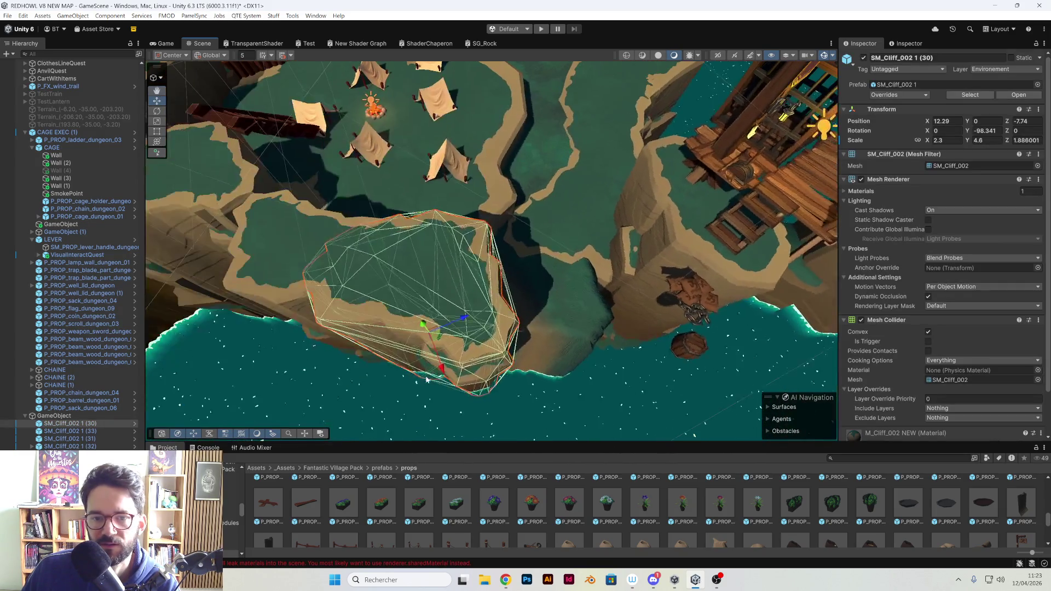
{"action": "mouse_move", "coordinate": [424, 331]}
{"action": "left_mouse_down"}
{"action": "mouse_move", "coordinate": [418, 336]}
{"action": "mouse_move", "coordinate": [575, 353]}
{"action": "mouse_move", "coordinate": [575, 305]}
{"action": "mouse_move", "coordinate": [585, 340]}
{"action": "mouse_move", "coordinate": [620, 277]}
{"action": "mouse_move", "coordinate": [572, 311]}
{"action": "left_mouse_up"}
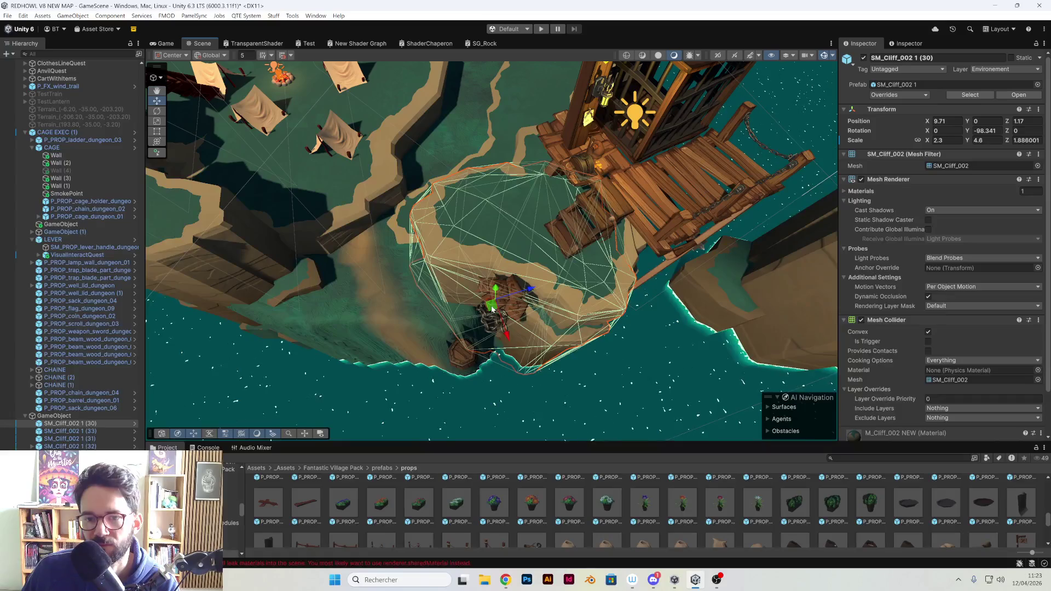
{"action": "mouse_move", "coordinate": [491, 309]}
{"action": "left_mouse_down"}
{"action": "mouse_move", "coordinate": [479, 328]}
{"action": "mouse_move", "coordinate": [478, 310]}
{"action": "mouse_move", "coordinate": [471, 318]}
{"action": "left_mouse_up"}
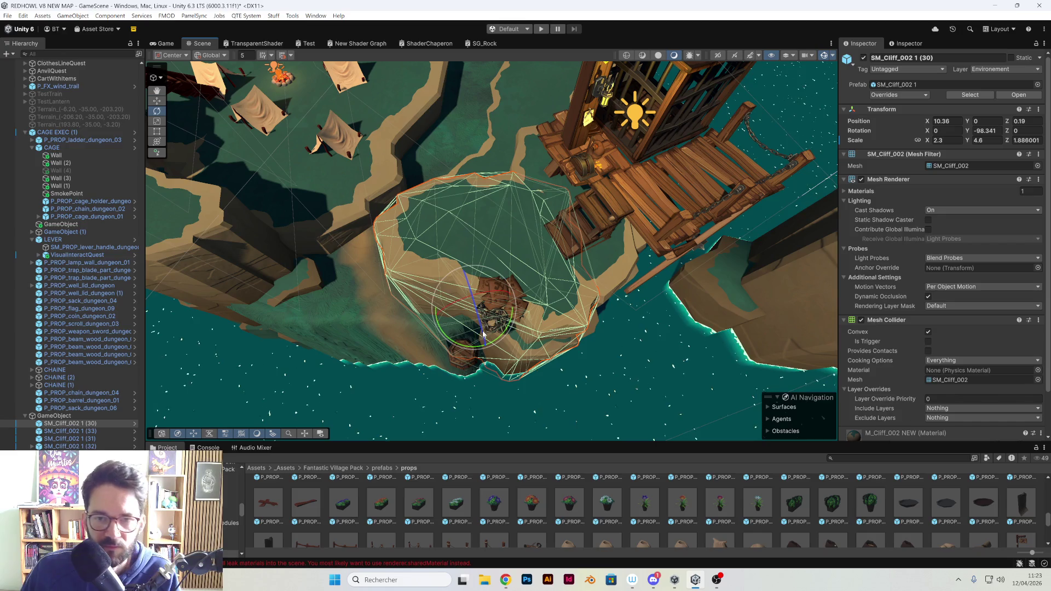
Turn the cliff rock around its vertical axis and slide it further along the shore
{"action": "mouse_move", "coordinate": [462, 346]}
{"action": "left_mouse_down"}
{"action": "mouse_move", "coordinate": [486, 346]}
{"action": "mouse_move", "coordinate": [476, 319]}
{"action": "left_mouse_up"}
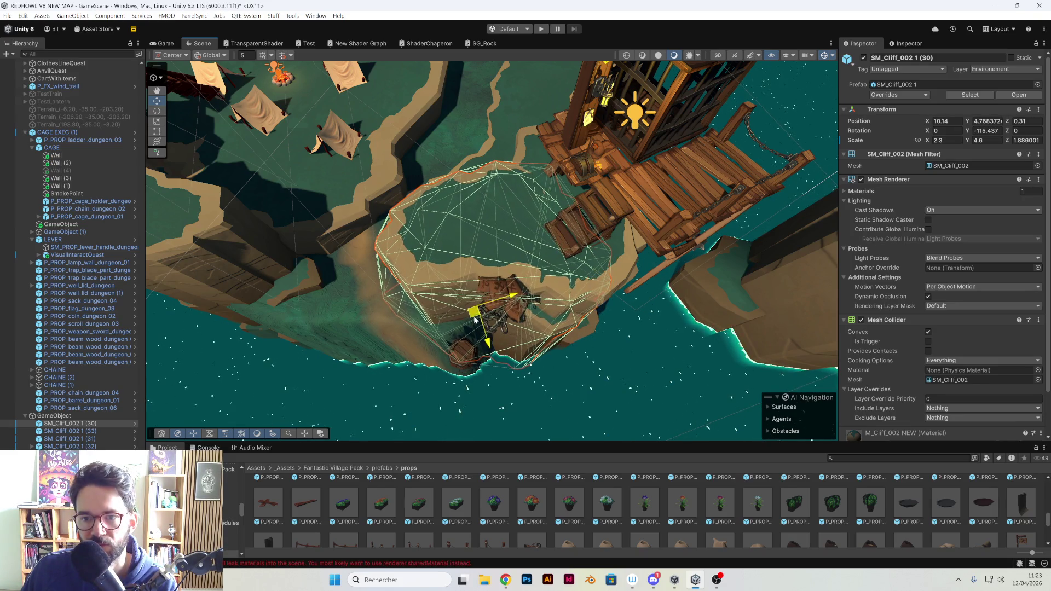
{"action": "mouse_move", "coordinate": [481, 292]}
{"action": "left_mouse_down"}
{"action": "mouse_move", "coordinate": [588, 188]}
{"action": "mouse_move", "coordinate": [481, 359]}
{"action": "mouse_move", "coordinate": [508, 384]}
{"action": "mouse_move", "coordinate": [514, 362]}
{"action": "mouse_move", "coordinate": [462, 392]}
{"action": "mouse_move", "coordinate": [493, 358]}
{"action": "mouse_move", "coordinate": [438, 392]}
{"action": "mouse_move", "coordinate": [347, 380]}
{"action": "mouse_move", "coordinate": [372, 389]}
{"action": "left_mouse_up"}
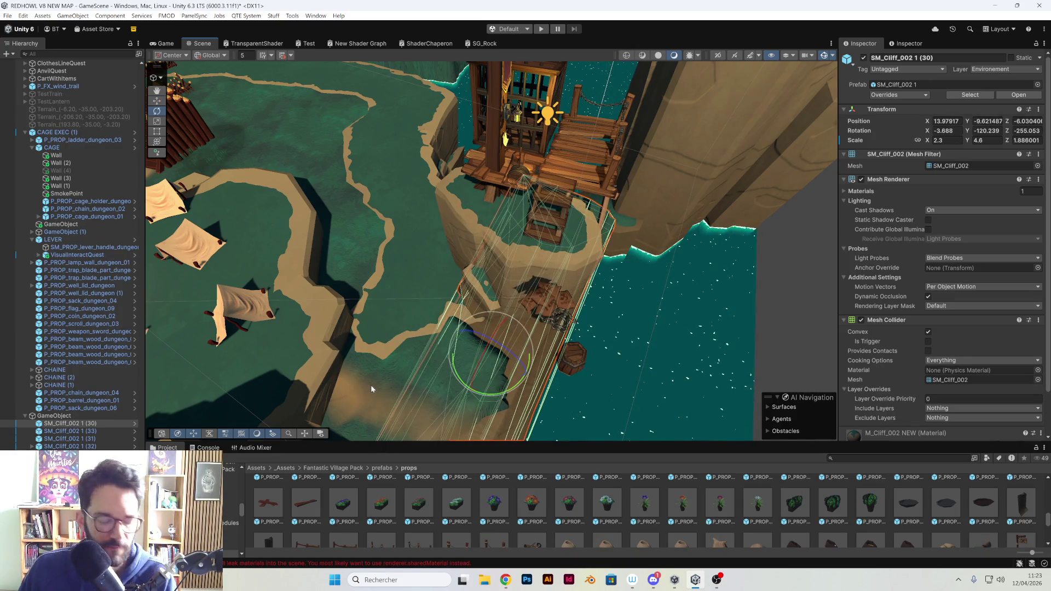
{"action": "key", "text": "ctrl+z"}
{"action": "mouse_move", "coordinate": [510, 391]}
{"action": "left_mouse_down"}
{"action": "mouse_move", "coordinate": [280, 386]}
{"action": "mouse_move", "coordinate": [215, 369]}
{"action": "mouse_move", "coordinate": [253, 378]}
{"action": "left_mouse_up"}
{"action": "mouse_move", "coordinate": [489, 366]}
{"action": "left_mouse_down"}
{"action": "mouse_move", "coordinate": [678, 171]}
{"action": "mouse_move", "coordinate": [589, 267]}
{"action": "mouse_move", "coordinate": [542, 265]}
{"action": "mouse_move", "coordinate": [605, 284]}
{"action": "mouse_move", "coordinate": [671, 283]}
{"action": "left_mouse_up"}
{"action": "left_click", "coordinate": [589, 267]}
{"action": "mouse_move", "coordinate": [570, 309]}
{"action": "left_mouse_down"}
{"action": "mouse_move", "coordinate": [608, 270]}
{"action": "mouse_move", "coordinate": [605, 228]}
{"action": "mouse_move", "coordinate": [614, 242]}
{"action": "left_mouse_up"}
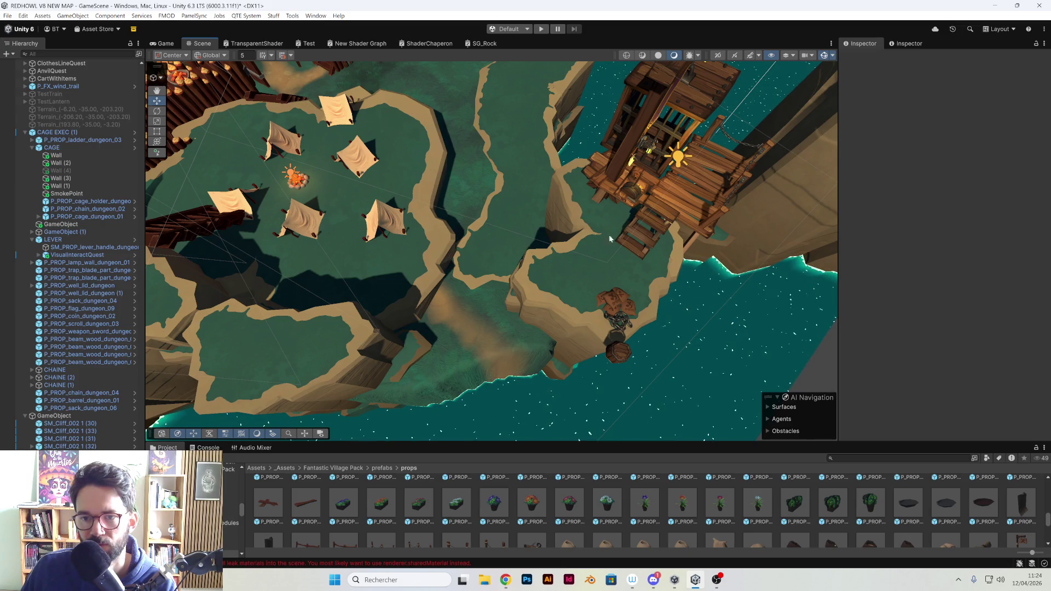
Slide shoreline cliff SM_Cliff_002 1 (32) in toward the tent camp, then review the village widely
{"action": "left_click_drag", "start_coordinate": [534, 259], "coordinate": [539, 247]}
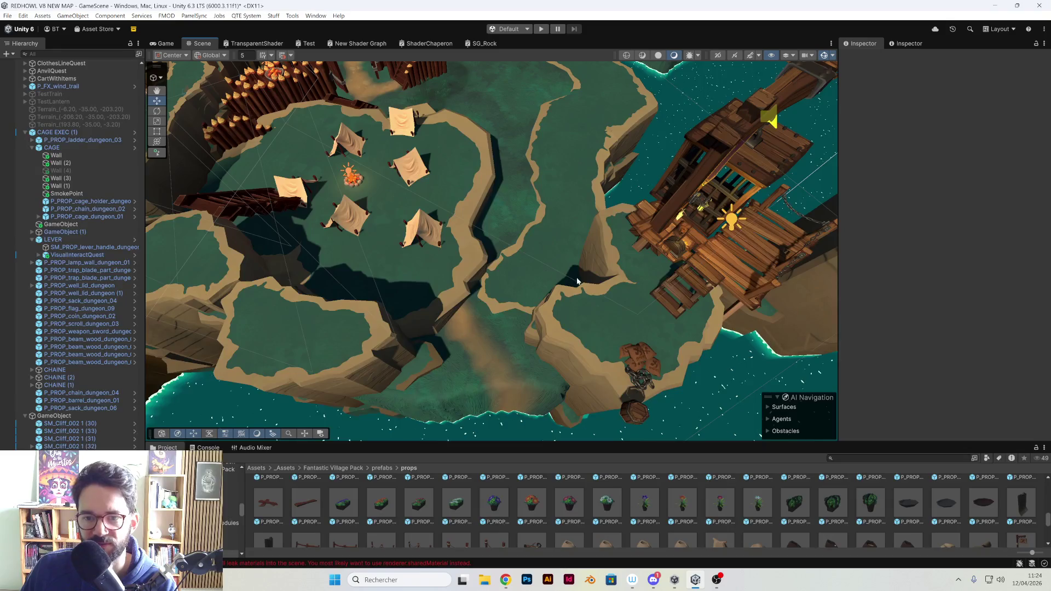
{"action": "left_click", "coordinate": [457, 305]}
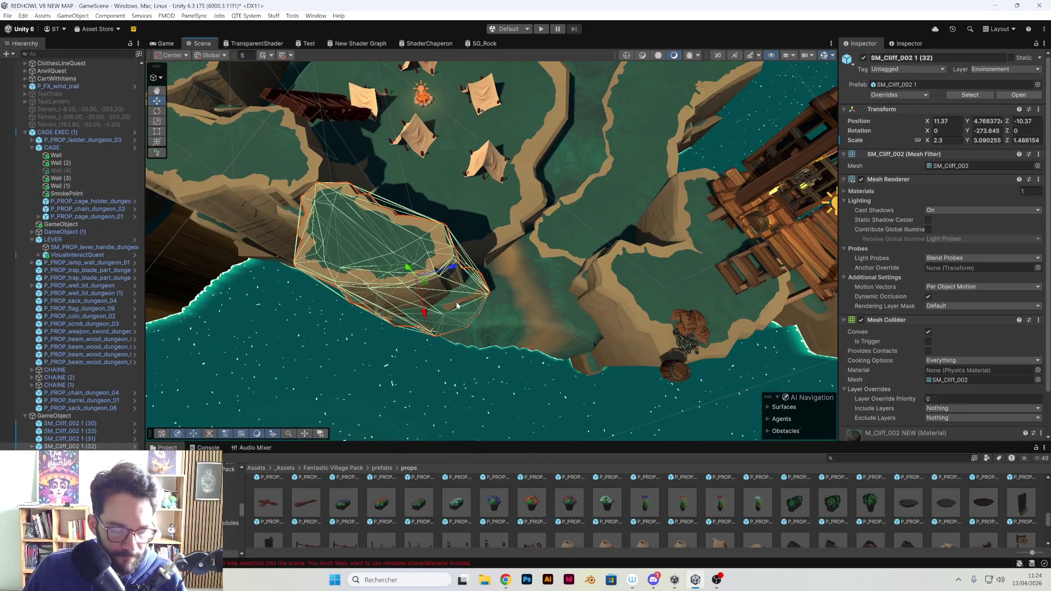
{"action": "mouse_move", "coordinate": [430, 291]}
{"action": "left_mouse_down"}
{"action": "mouse_move", "coordinate": [498, 294]}
{"action": "mouse_move", "coordinate": [575, 323]}
{"action": "mouse_move", "coordinate": [584, 312]}
{"action": "mouse_move", "coordinate": [536, 324]}
{"action": "left_mouse_up"}
{"action": "left_click", "coordinate": [543, 315]}
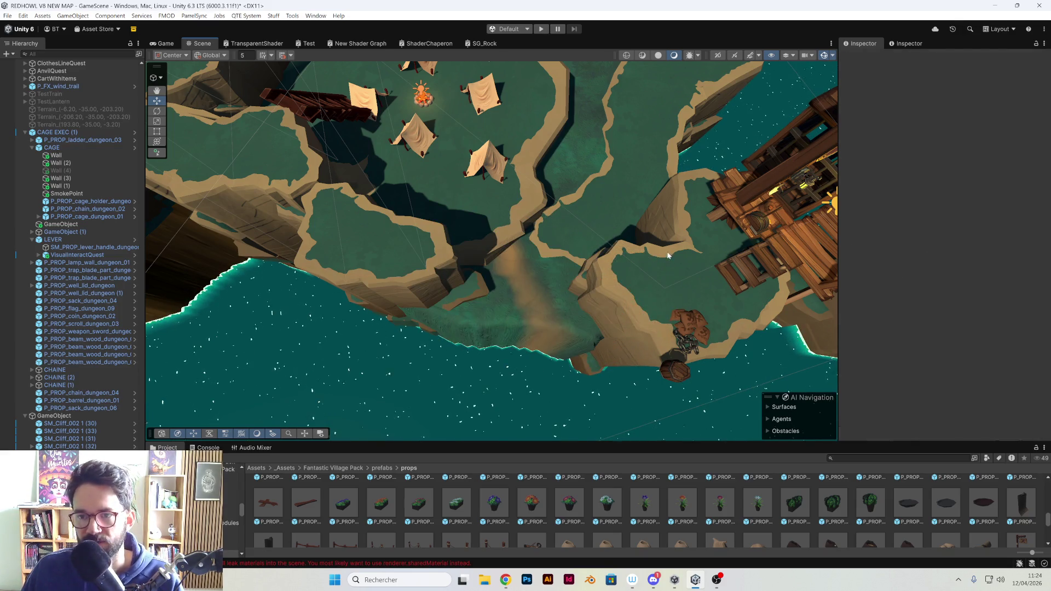
{"action": "left_click", "coordinate": [251, 200]}
{"action": "left_click_drag", "start_coordinate": [251, 201], "coordinate": [282, 209]}
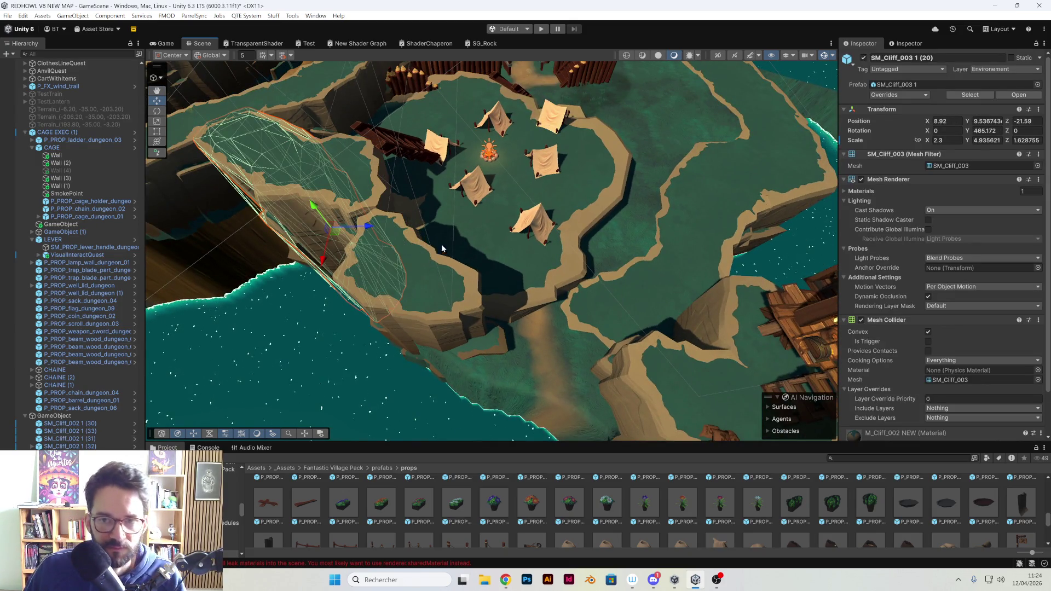
{"action": "mouse_move", "coordinate": [442, 244]}
{"action": "left_mouse_down"}
{"action": "mouse_move", "coordinate": [373, 230]}
{"action": "mouse_move", "coordinate": [498, 259]}
{"action": "mouse_move", "coordinate": [487, 219]}
{"action": "mouse_move", "coordinate": [596, 215]}
{"action": "left_mouse_up"}
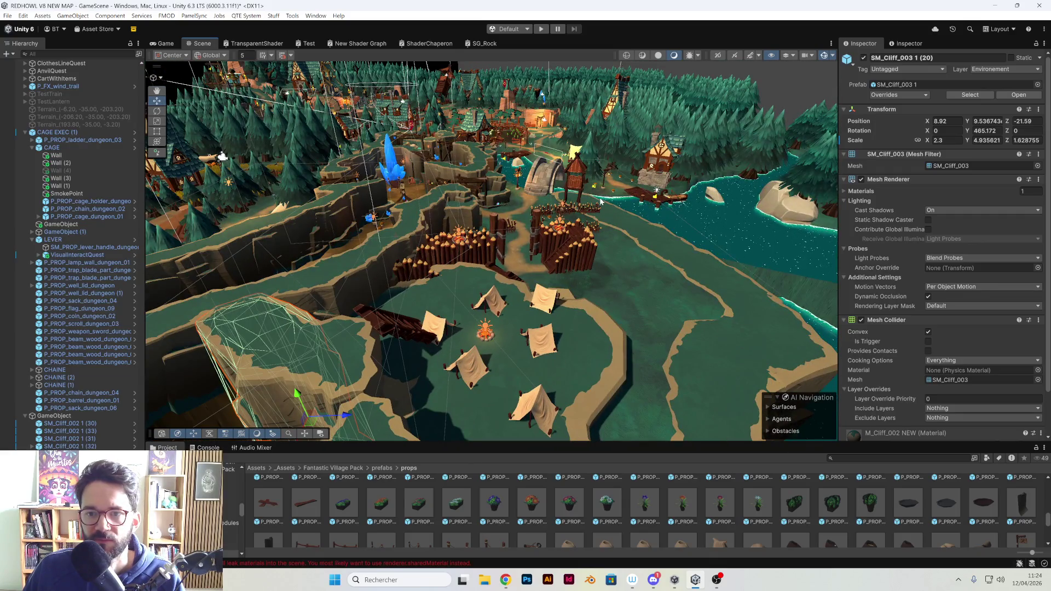
Try moving the cliff rock left of the camp, then undo to keep it in place
{"action": "left_click", "coordinate": [597, 202]}
{"action": "left_click", "coordinate": [594, 202]}
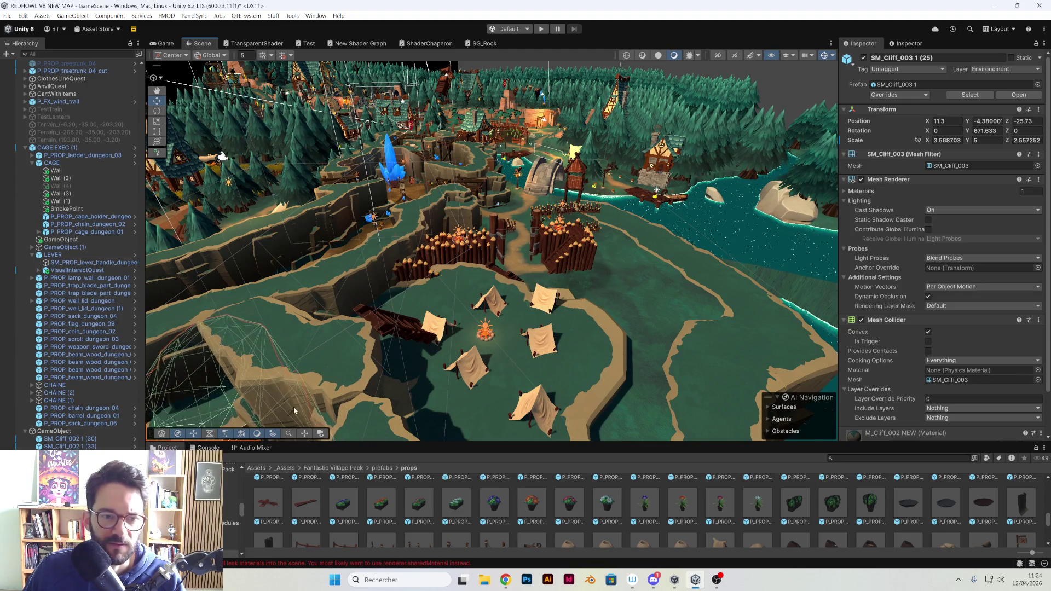
{"action": "key", "text": "f"}
{"action": "mouse_move", "coordinate": [408, 263]}
{"action": "left_mouse_down"}
{"action": "mouse_move", "coordinate": [375, 312]}
{"action": "mouse_move", "coordinate": [365, 363]}
{"action": "left_mouse_up"}
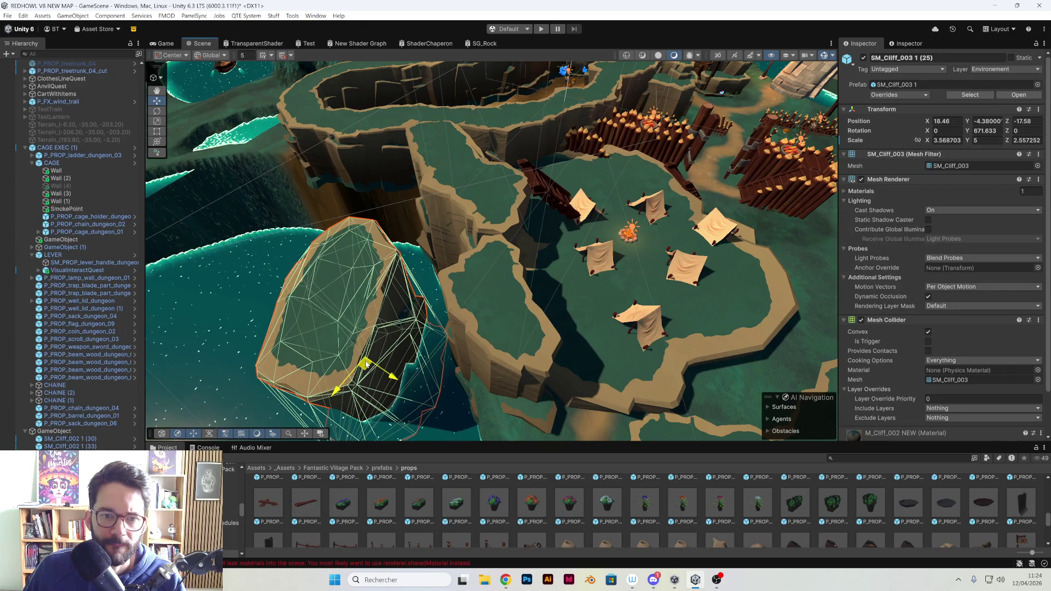
{"action": "left_click_drag", "start_coordinate": [366, 363], "coordinate": [329, 325]}
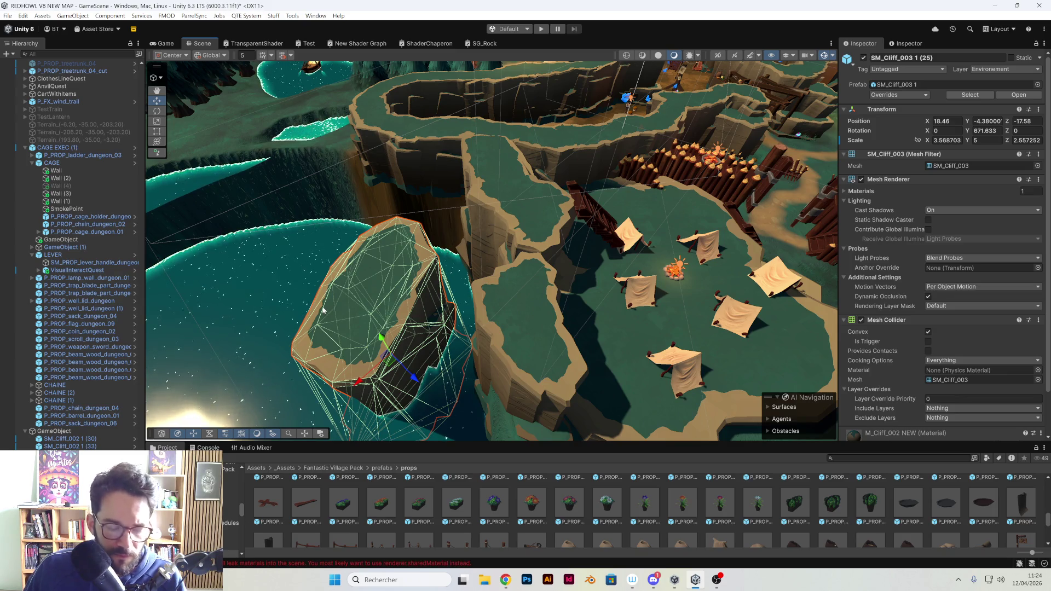
{"action": "key", "text": "ctrl+z"}
{"action": "left_click_drag", "start_coordinate": [455, 273], "coordinate": [421, 292]}
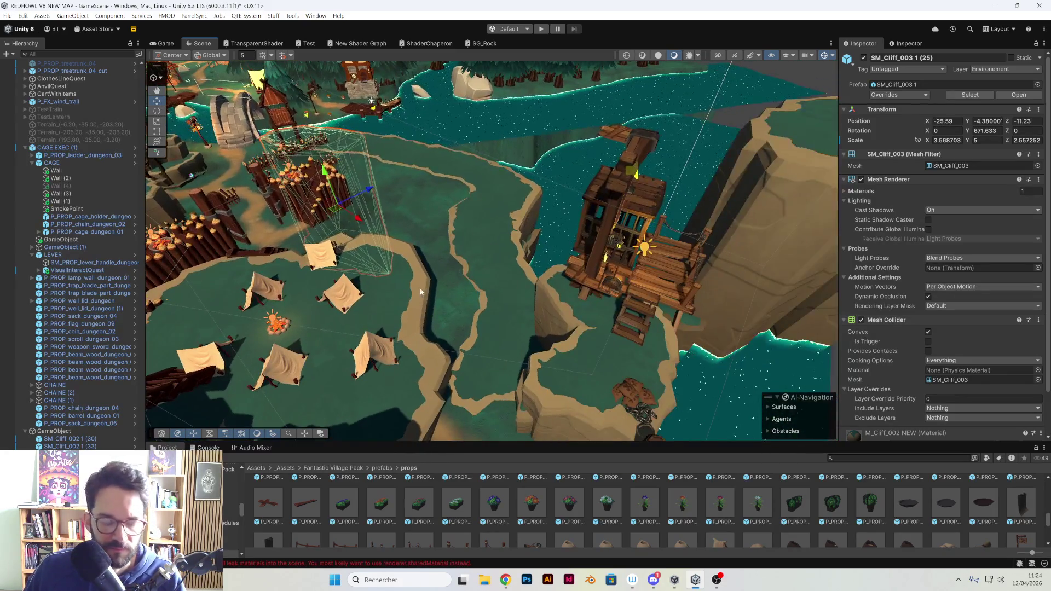
Place a copy of the dock cliff, SM_Cliff_003 1 (28), on the shore at X 8.77, Z -2.89
{"action": "left_click", "coordinate": [554, 303]}
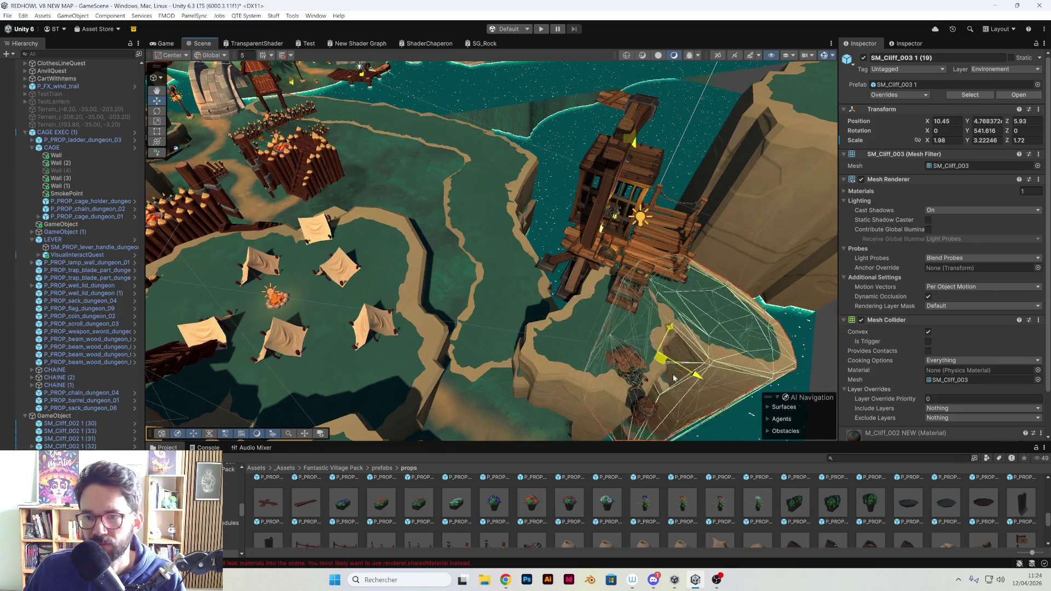
{"action": "left_click_drag", "start_coordinate": [674, 378], "coordinate": [767, 378]}
{"action": "key", "text": "f"}
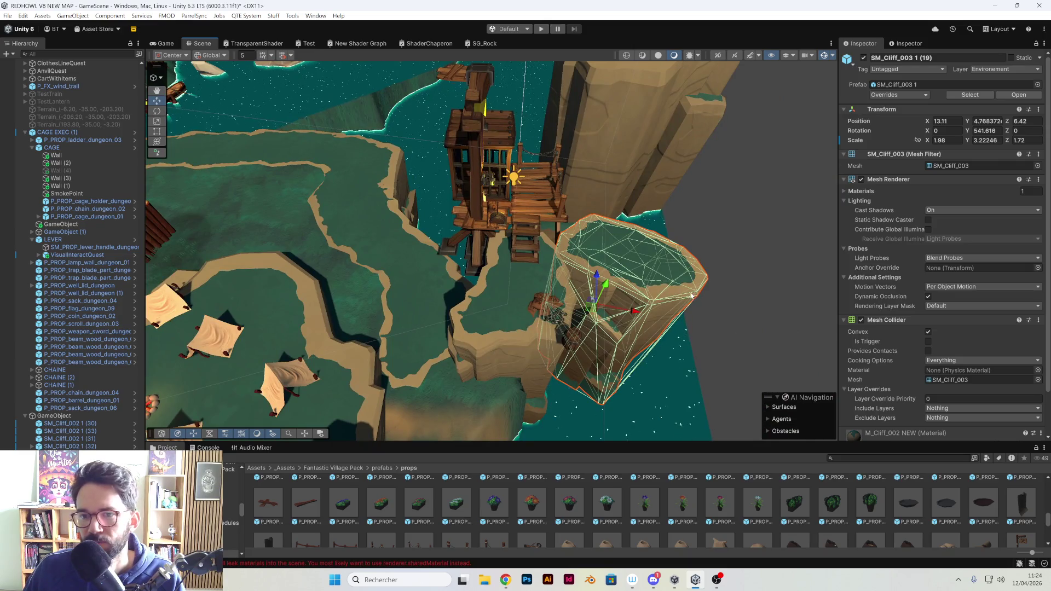
{"action": "key", "text": "ctrl+z"}
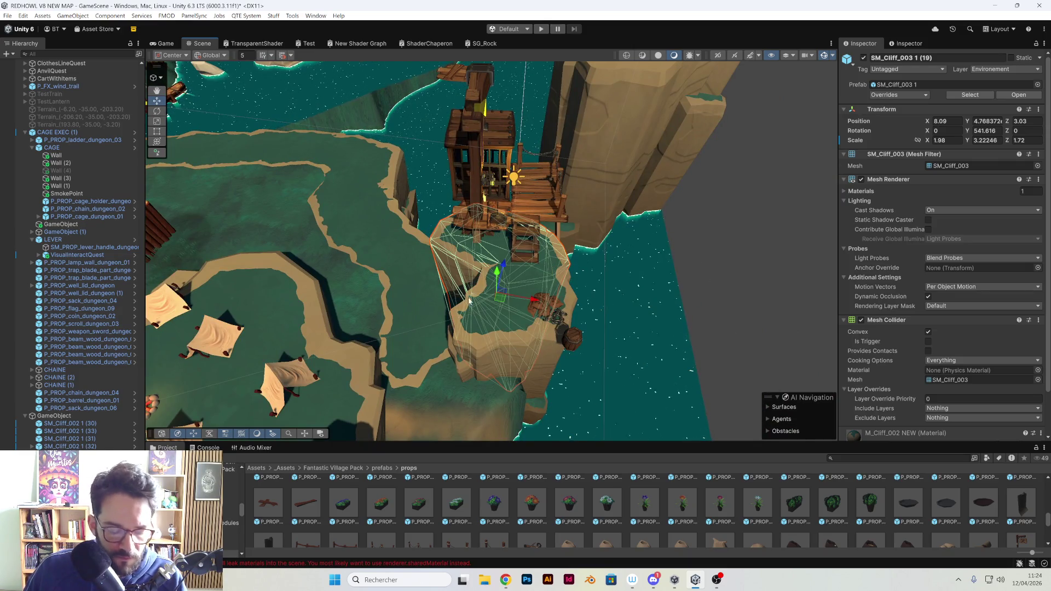
{"action": "mouse_move", "coordinate": [493, 317]}
{"action": "left_mouse_down"}
{"action": "mouse_move", "coordinate": [509, 309]}
{"action": "mouse_move", "coordinate": [538, 368]}
{"action": "mouse_move", "coordinate": [535, 343]}
{"action": "left_mouse_up"}
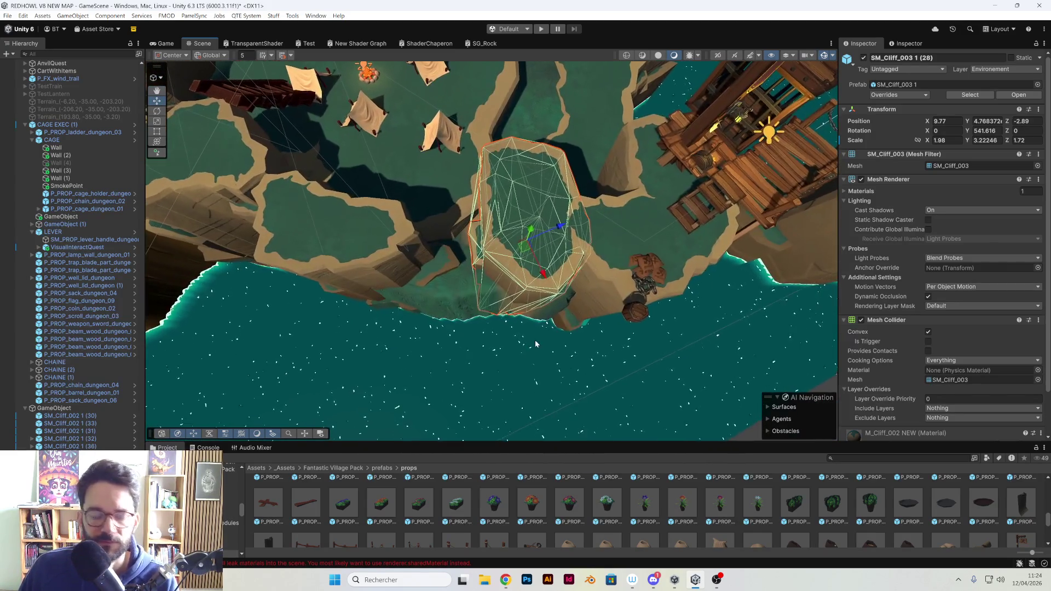
Rotate cliff SM_Cliff_003 1 (28), set Scale Z to 1.34, and move it to X 10.98, Z -1.82
{"action": "key", "text": "e"}
{"action": "mouse_move", "coordinate": [522, 280]}
{"action": "left_mouse_down"}
{"action": "mouse_move", "coordinate": [353, 269]}
{"action": "mouse_move", "coordinate": [427, 296]}
{"action": "left_mouse_up"}
{"action": "key", "text": "w"}
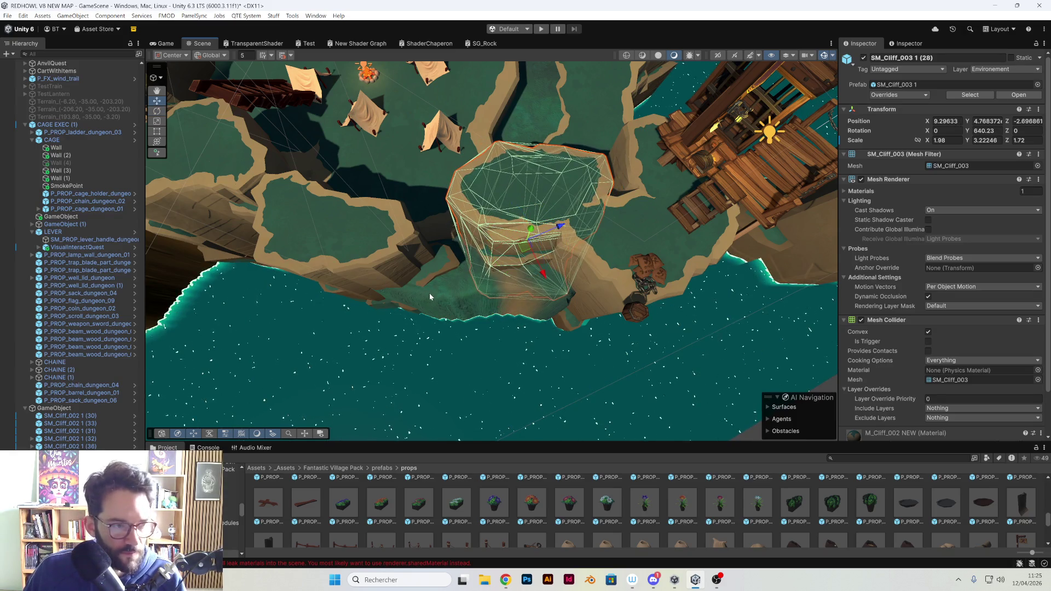
{"action": "left_click_drag", "start_coordinate": [523, 248], "coordinate": [529, 287]}
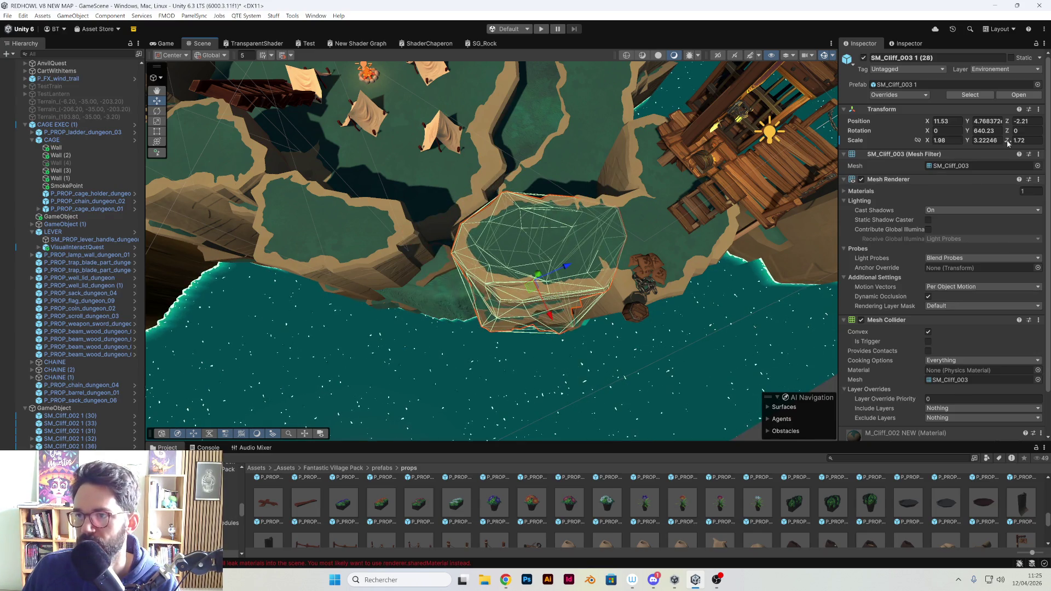
{"action": "left_click_drag", "start_coordinate": [1008, 143], "coordinate": [1001, 144]}
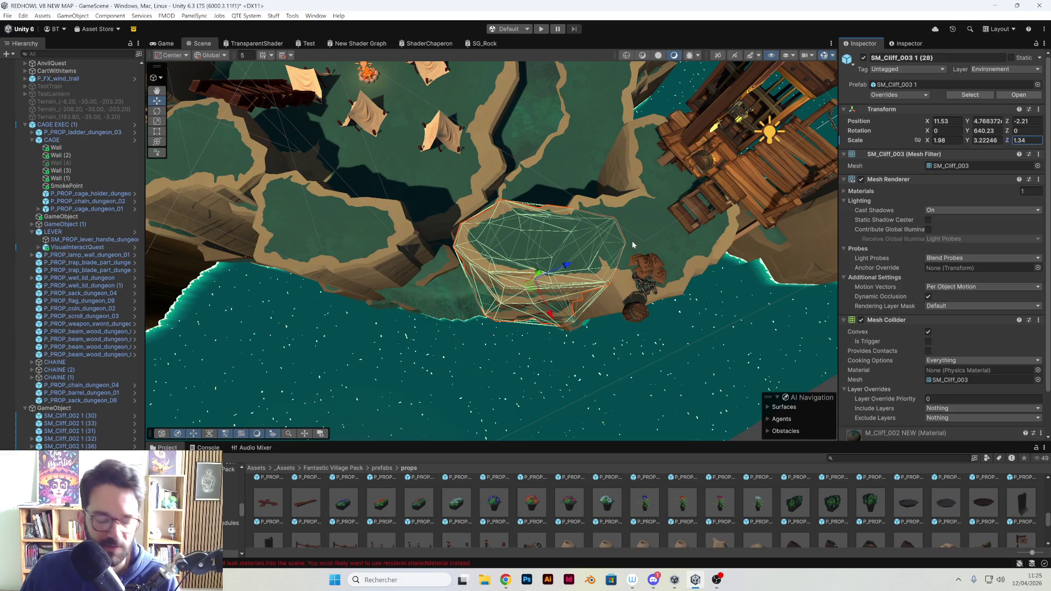
{"action": "mouse_move", "coordinate": [534, 287]}
{"action": "left_mouse_down"}
{"action": "mouse_move", "coordinate": [540, 265]}
{"action": "mouse_move", "coordinate": [546, 280]}
{"action": "mouse_move", "coordinate": [605, 215]}
{"action": "left_mouse_up"}
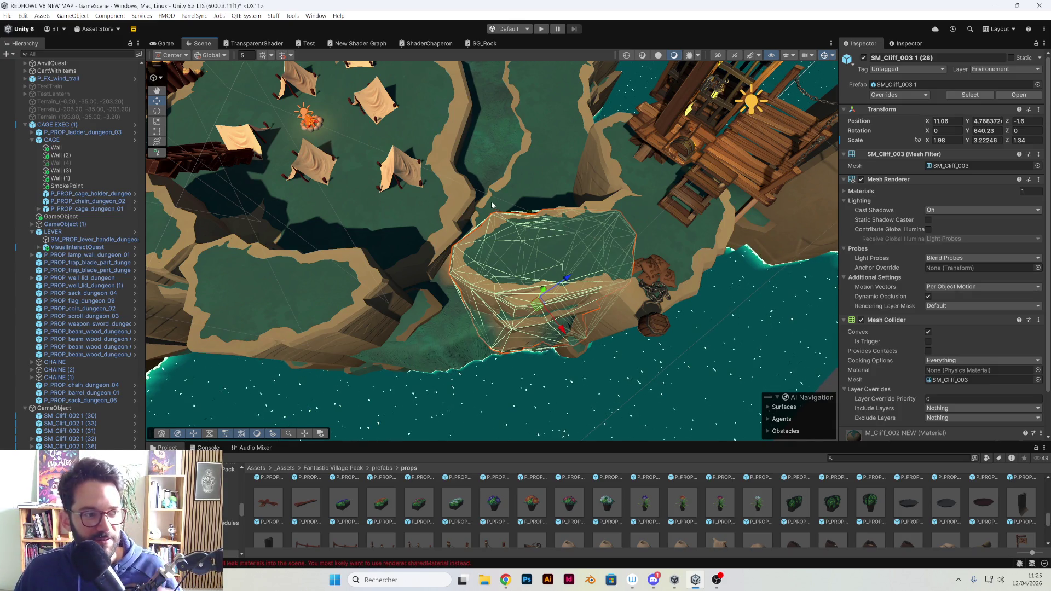
{"action": "mouse_move", "coordinate": [501, 213]}
{"action": "left_mouse_down"}
{"action": "mouse_move", "coordinate": [527, 219]}
{"action": "mouse_move", "coordinate": [576, 282]}
{"action": "left_mouse_up"}
{"action": "mouse_move", "coordinate": [537, 311]}
{"action": "left_mouse_down"}
{"action": "mouse_move", "coordinate": [507, 279]}
{"action": "mouse_move", "coordinate": [509, 247]}
{"action": "mouse_move", "coordinate": [685, 264]}
{"action": "mouse_move", "coordinate": [638, 253]}
{"action": "mouse_move", "coordinate": [542, 274]}
{"action": "mouse_move", "coordinate": [533, 265]}
{"action": "mouse_move", "coordinate": [545, 257]}
{"action": "mouse_move", "coordinate": [469, 234]}
{"action": "mouse_move", "coordinate": [498, 235]}
{"action": "mouse_move", "coordinate": [353, 169]}
{"action": "left_mouse_up"}
{"action": "scroll", "coordinate": [546, 257], "scroll_direction": "up", "scroll_amount": 5}
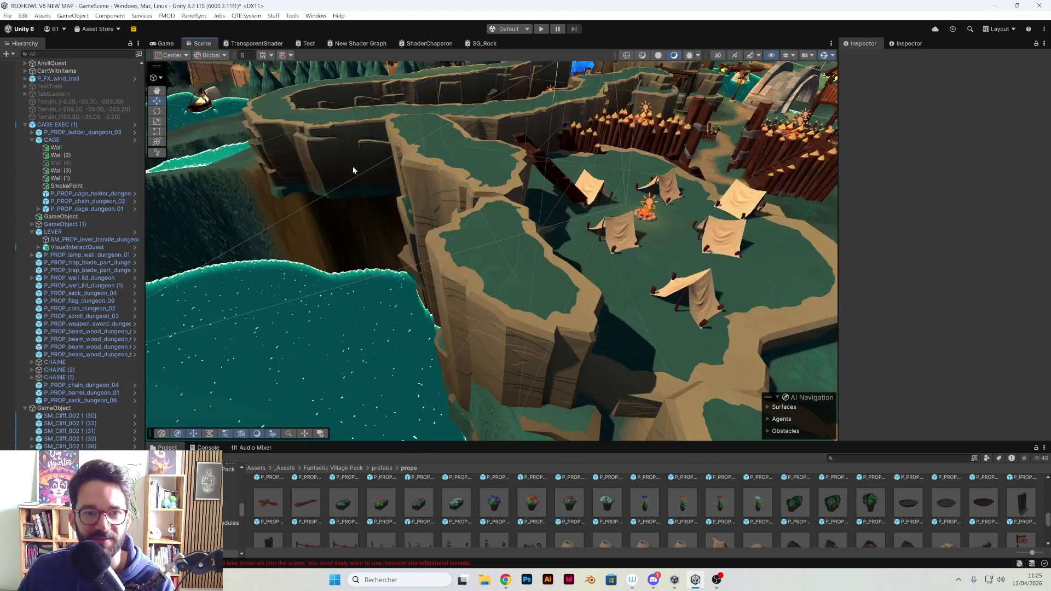
{"action": "mouse_move", "coordinate": [414, 203]}
{"action": "left_mouse_down"}
{"action": "mouse_move", "coordinate": [563, 235]}
{"action": "mouse_move", "coordinate": [567, 186]}
{"action": "mouse_move", "coordinate": [557, 196]}
{"action": "mouse_move", "coordinate": [520, 187]}
{"action": "mouse_move", "coordinate": [529, 230]}
{"action": "mouse_move", "coordinate": [596, 260]}
{"action": "mouse_move", "coordinate": [620, 260]}
{"action": "mouse_move", "coordinate": [638, 309]}
{"action": "left_mouse_up"}
{"action": "left_click", "coordinate": [639, 313]}
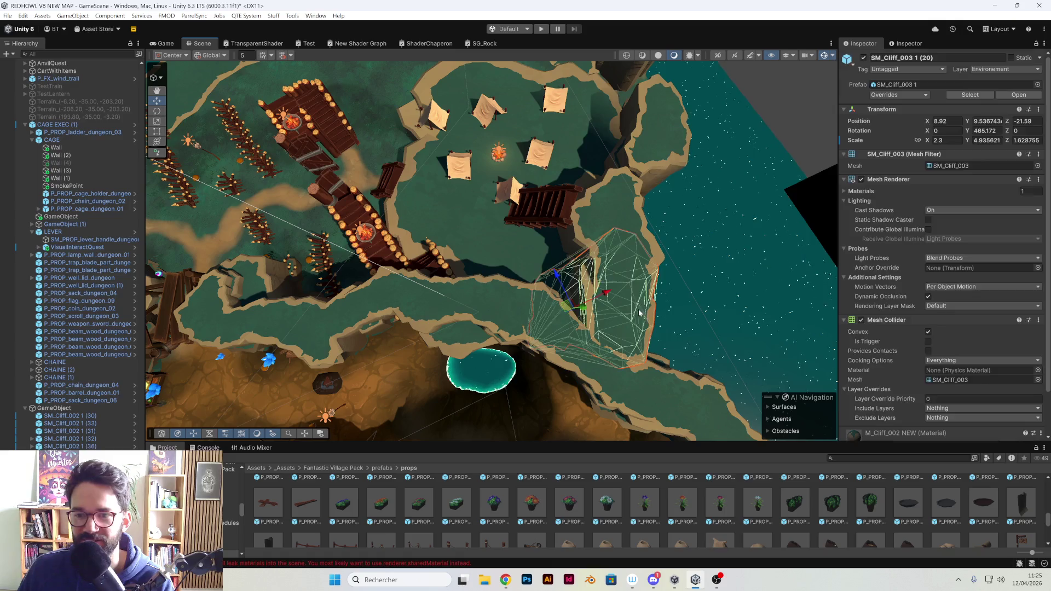
{"action": "left_click", "coordinate": [615, 231]}
{"action": "mouse_move", "coordinate": [614, 231]}
{"action": "left_mouse_down"}
{"action": "mouse_move", "coordinate": [531, 218]}
{"action": "mouse_move", "coordinate": [463, 277]}
{"action": "mouse_move", "coordinate": [591, 285]}
{"action": "left_mouse_up"}
{"action": "left_click", "coordinate": [463, 278]}
{"action": "scroll", "coordinate": [492, 268], "scroll_direction": "up", "scroll_amount": 5}
{"action": "left_click", "coordinate": [623, 310]}
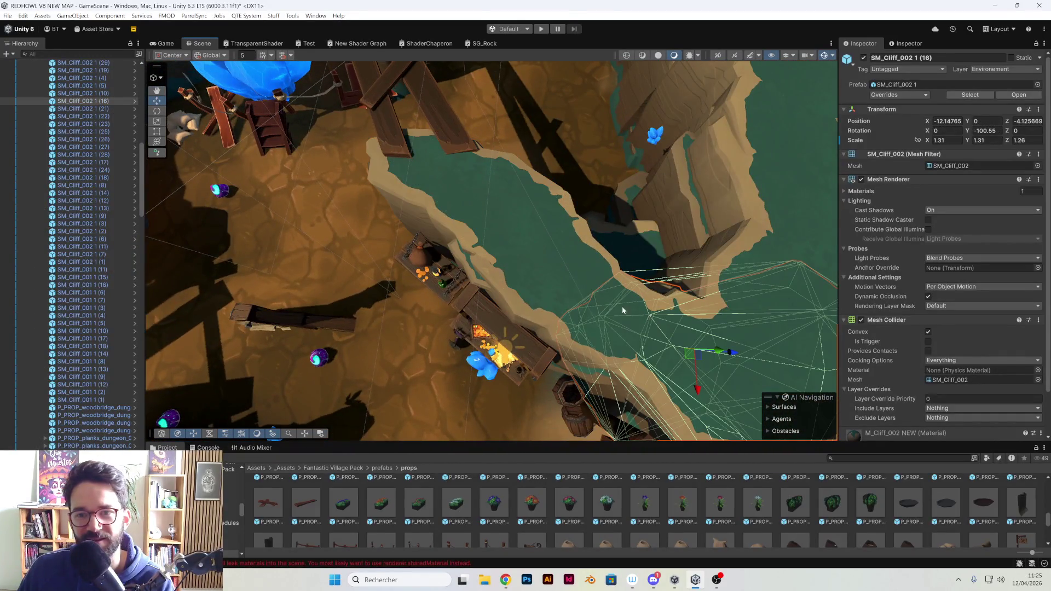
Frame cliff SM_Cliff_002 1 (29), then try shifting neighbouring cliff (16), undoing both moves
{"action": "left_click", "coordinate": [488, 202]}
{"action": "key", "text": "f"}
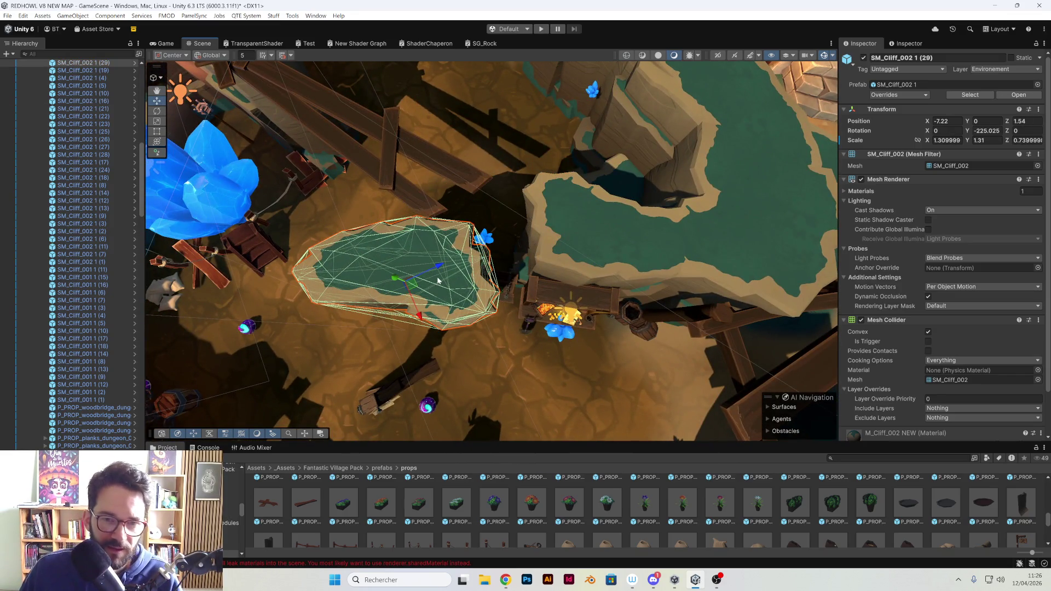
{"action": "key", "text": "ctrl+z"}
{"action": "mouse_move", "coordinate": [460, 263]}
{"action": "left_mouse_down"}
{"action": "mouse_move", "coordinate": [604, 212]}
{"action": "mouse_move", "coordinate": [656, 235]}
{"action": "left_mouse_up"}
{"action": "left_click", "coordinate": [605, 212]}
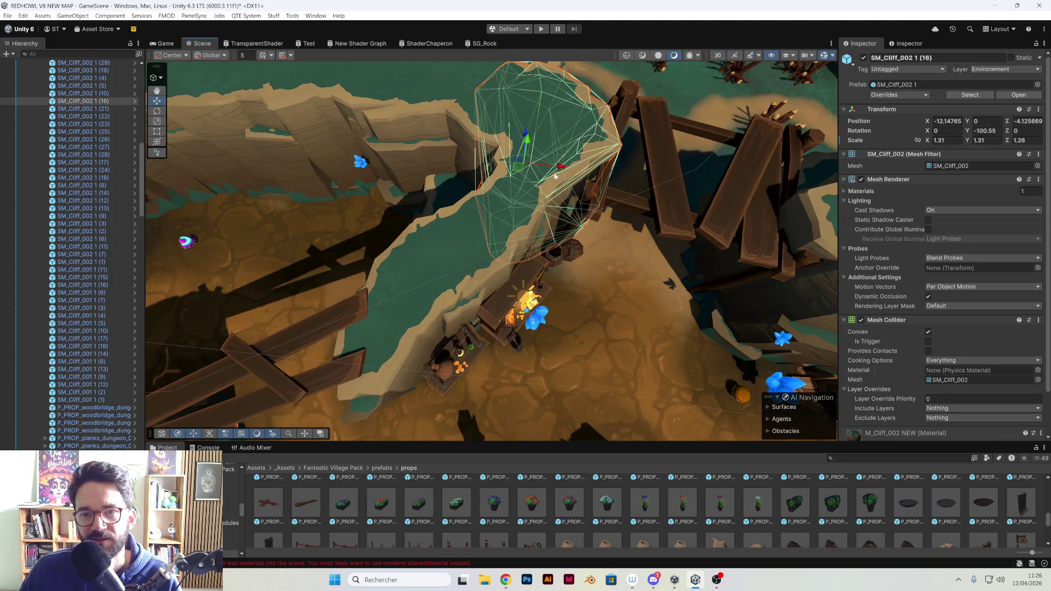
{"action": "left_click_drag", "start_coordinate": [521, 168], "coordinate": [609, 160]}
{"action": "key", "text": "ctrl+z"}
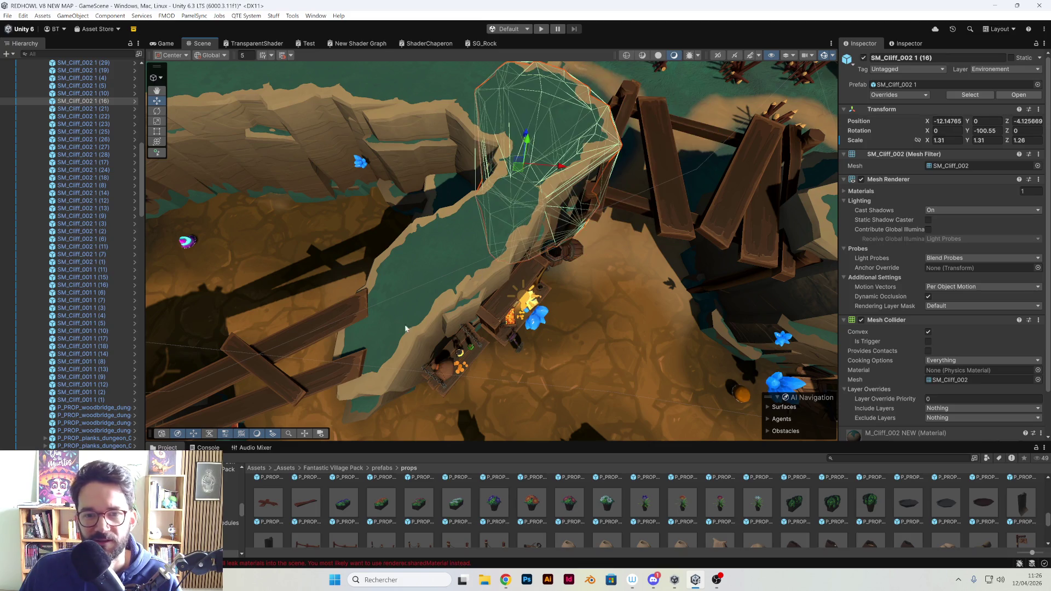
Move cliff SM_Cliff_002 1 (29) beside the wooden walkway to X -8.08, Z -0.60
{"action": "left_click", "coordinate": [395, 339]}
{"action": "mouse_move", "coordinate": [424, 338]}
{"action": "left_mouse_down"}
{"action": "mouse_move", "coordinate": [523, 367]}
{"action": "mouse_move", "coordinate": [537, 383]}
{"action": "left_mouse_up"}
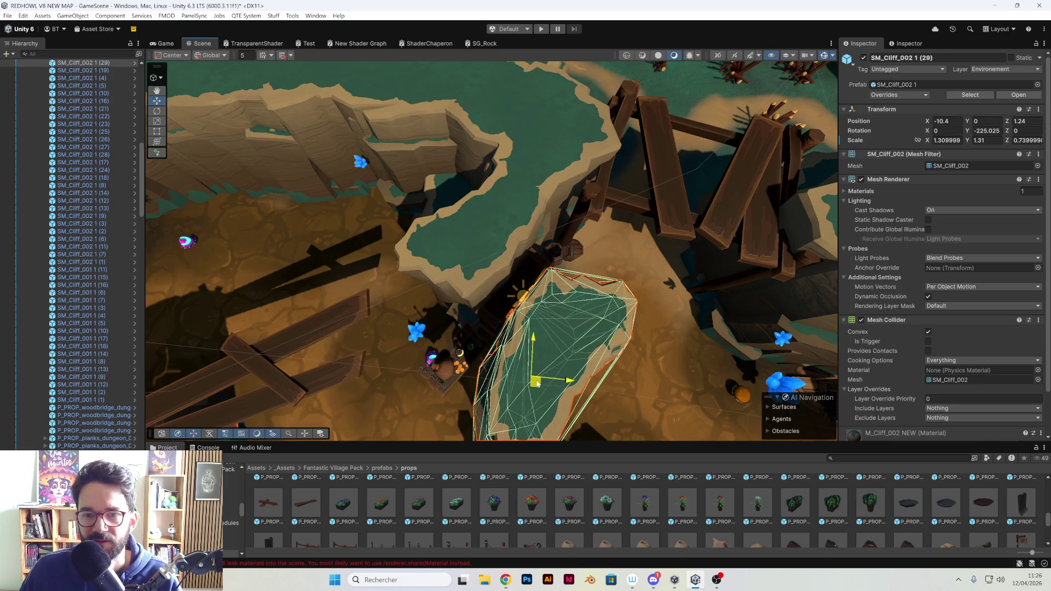
{"action": "key", "text": "ctrl+z"}
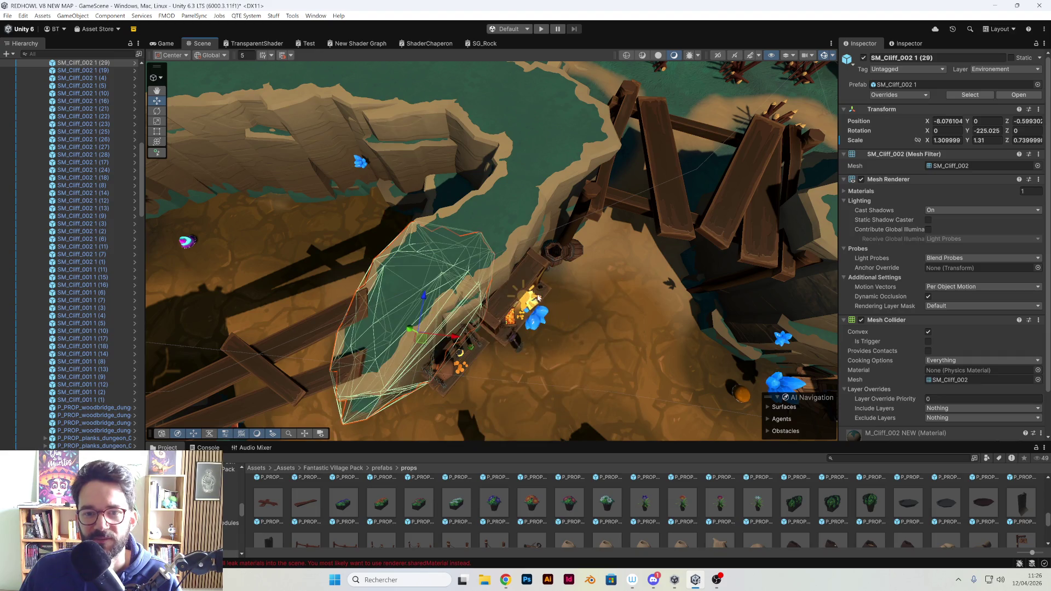
{"action": "mouse_move", "coordinate": [557, 242]}
{"action": "left_mouse_down"}
{"action": "mouse_move", "coordinate": [567, 249]}
{"action": "mouse_move", "coordinate": [603, 225]}
{"action": "mouse_move", "coordinate": [427, 176]}
{"action": "mouse_move", "coordinate": [364, 186]}
{"action": "mouse_move", "coordinate": [449, 183]}
{"action": "mouse_move", "coordinate": [480, 236]}
{"action": "mouse_move", "coordinate": [439, 228]}
{"action": "mouse_move", "coordinate": [435, 262]}
{"action": "mouse_move", "coordinate": [350, 283]}
{"action": "left_mouse_up"}
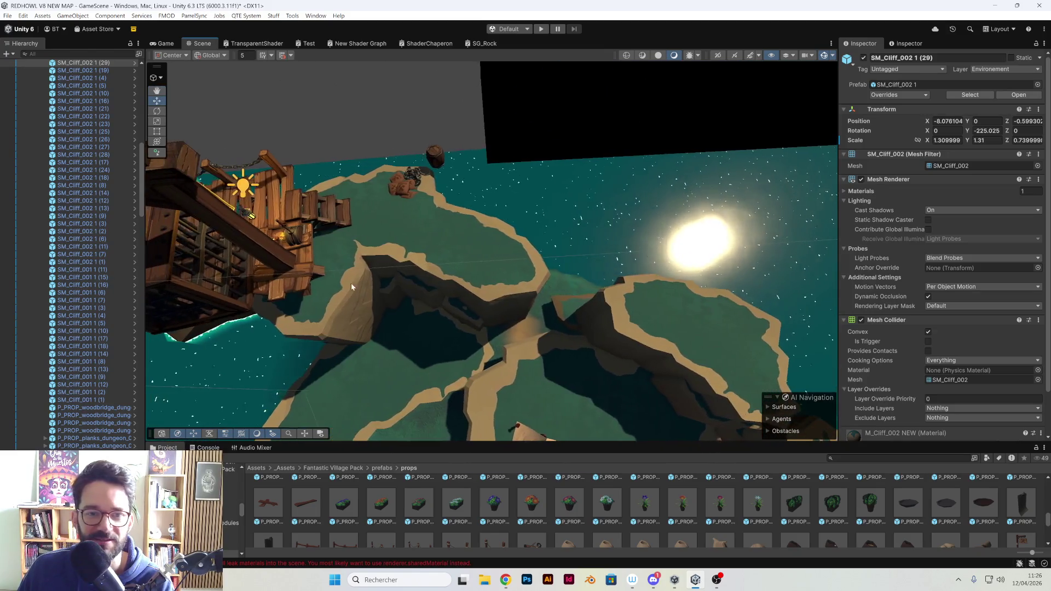
{"action": "left_click", "coordinate": [351, 284]}
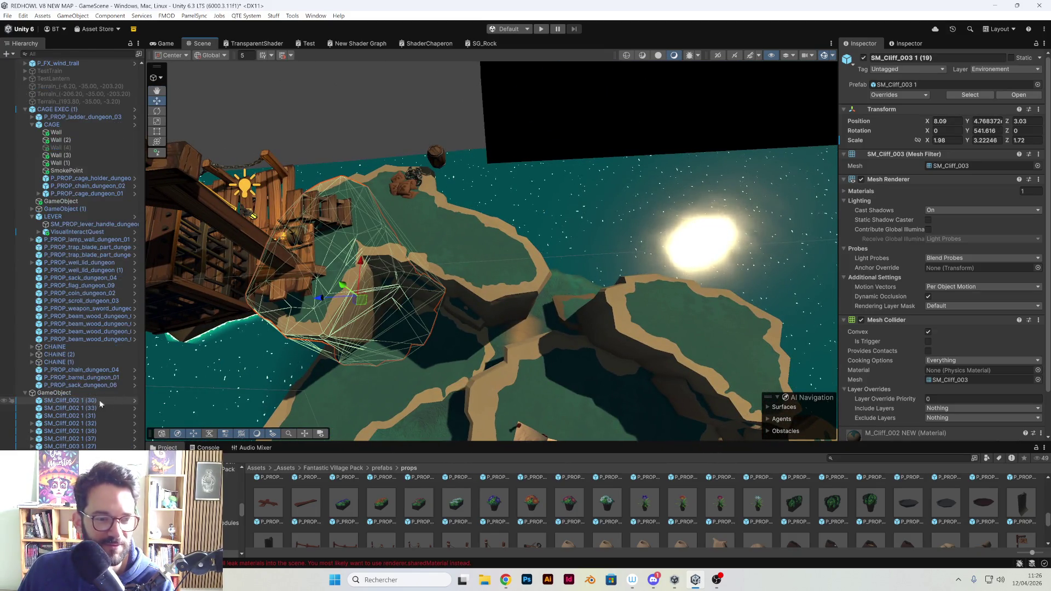
{"action": "left_click", "coordinate": [485, 283]}
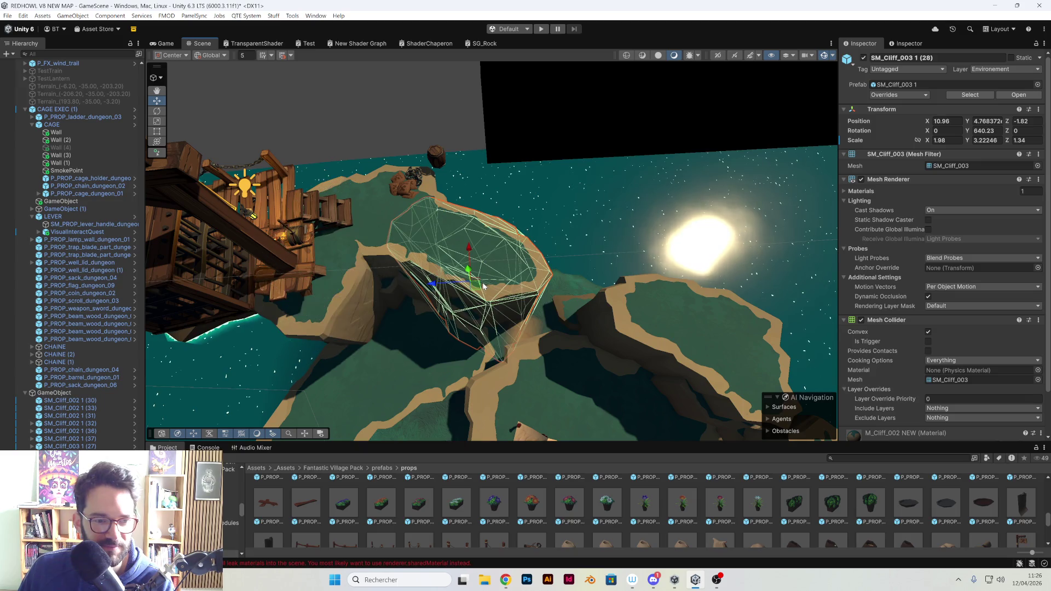
{"action": "left_click", "coordinate": [630, 307]}
{"action": "key", "text": "f"}
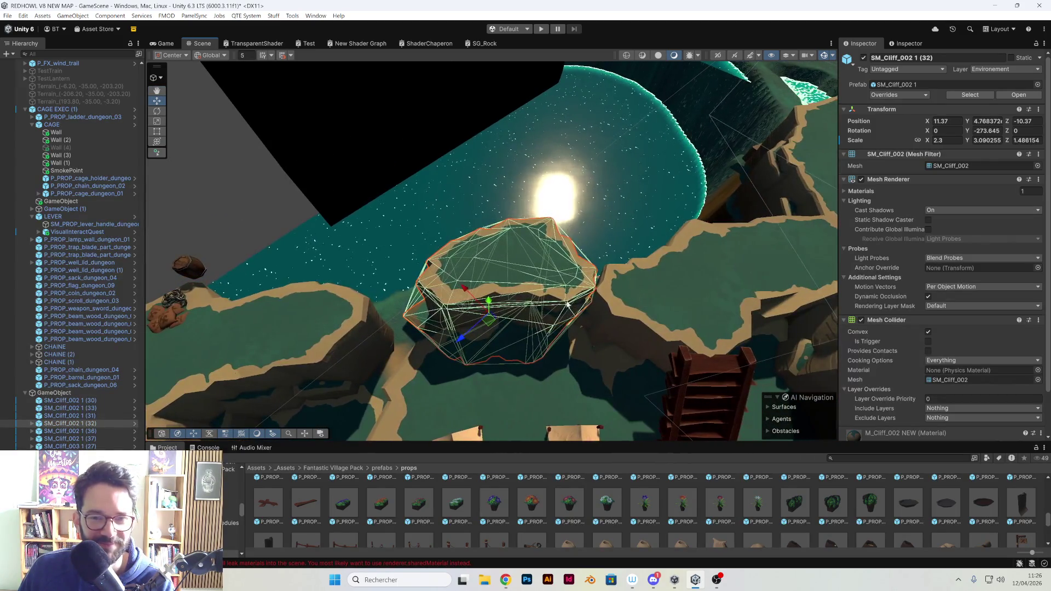
{"action": "left_click", "coordinate": [608, 305]}
{"action": "key", "text": "f"}
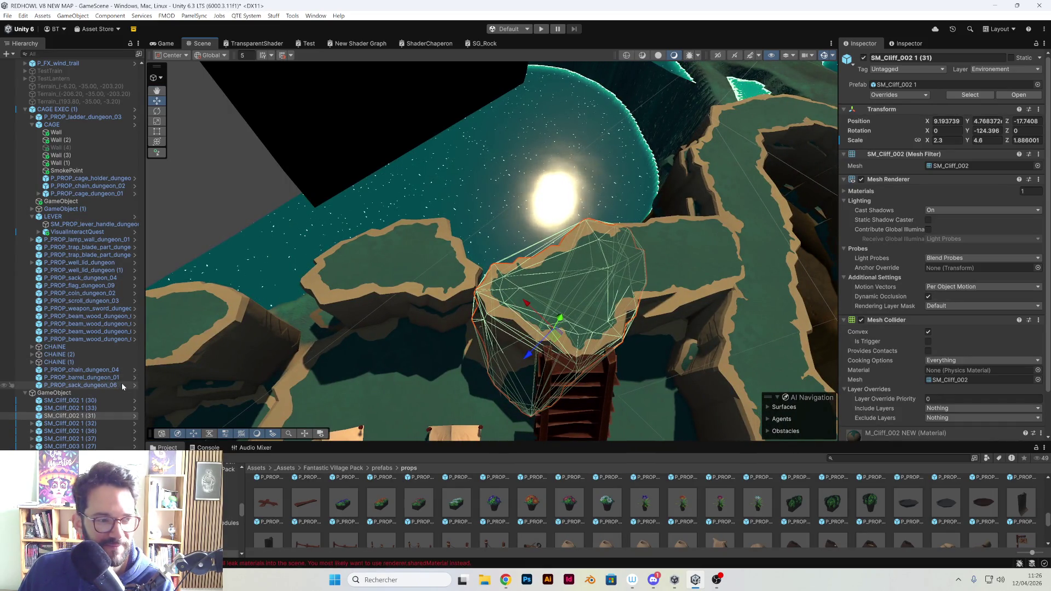
{"action": "mouse_move", "coordinate": [387, 318]}
{"action": "left_mouse_down"}
{"action": "mouse_move", "coordinate": [309, 300]}
{"action": "mouse_move", "coordinate": [288, 282]}
{"action": "left_mouse_up"}
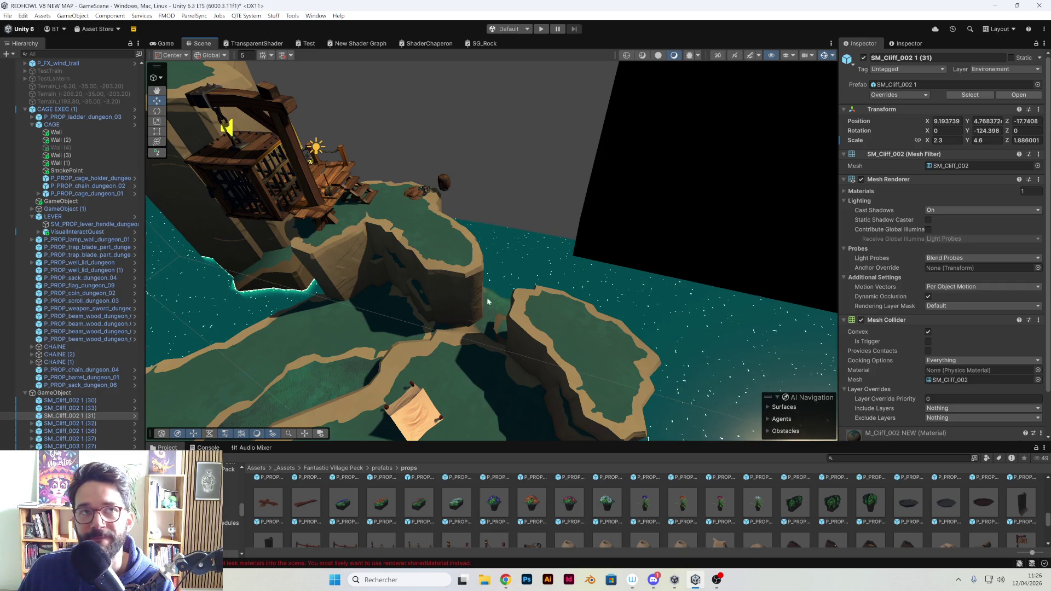
{"action": "mouse_move", "coordinate": [482, 297]}
{"action": "left_mouse_down"}
{"action": "mouse_move", "coordinate": [436, 352]}
{"action": "mouse_move", "coordinate": [465, 261]}
{"action": "mouse_move", "coordinate": [437, 255]}
{"action": "left_mouse_up"}
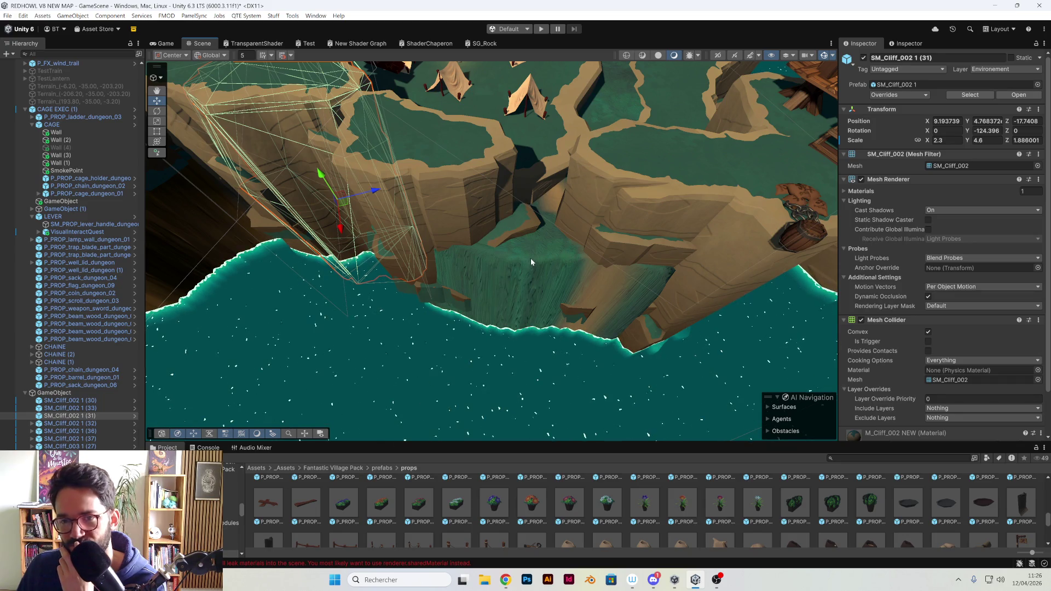
{"action": "mouse_move", "coordinate": [512, 246]}
{"action": "left_mouse_down"}
{"action": "mouse_move", "coordinate": [524, 188]}
{"action": "mouse_move", "coordinate": [504, 227]}
{"action": "left_mouse_up"}
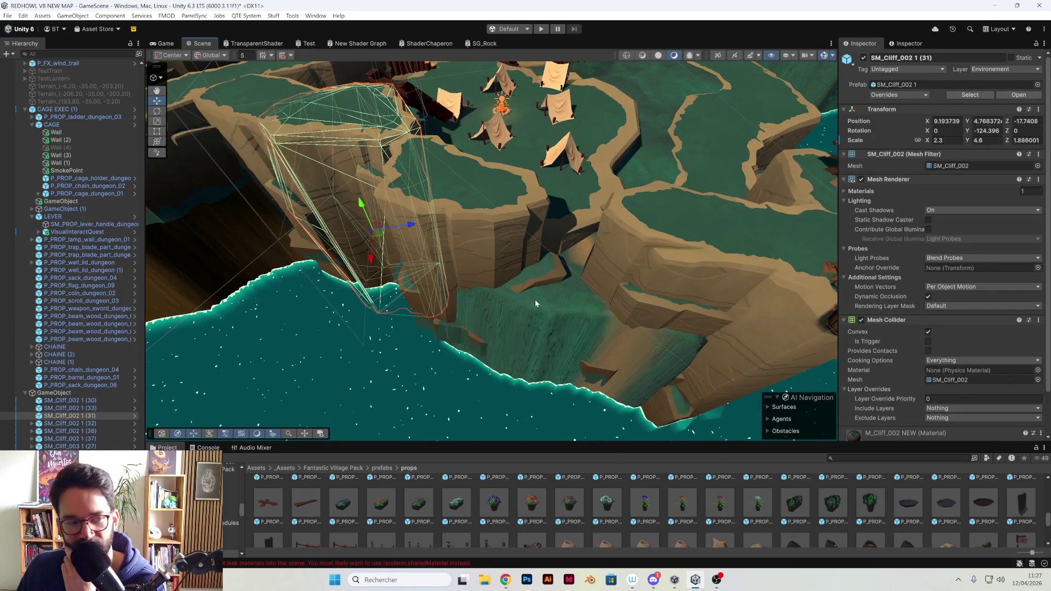
{"action": "mouse_move", "coordinate": [537, 291]}
{"action": "left_mouse_down"}
{"action": "mouse_move", "coordinate": [551, 300]}
{"action": "mouse_move", "coordinate": [533, 265]}
{"action": "mouse_move", "coordinate": [495, 239]}
{"action": "mouse_move", "coordinate": [495, 262]}
{"action": "left_mouse_up"}
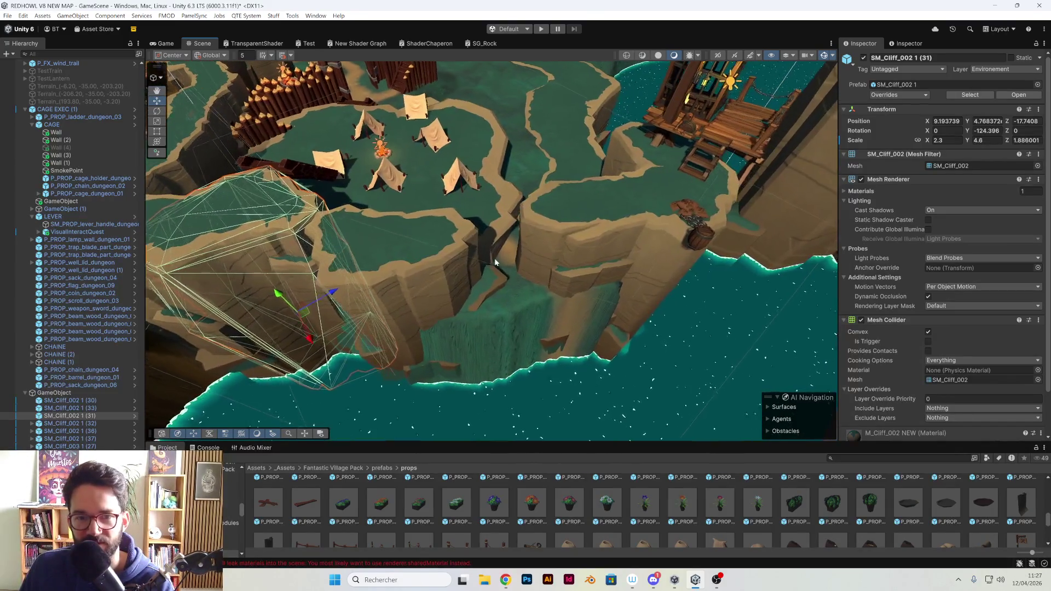
{"action": "scroll", "coordinate": [495, 261], "scroll_direction": "up", "scroll_amount": 2}
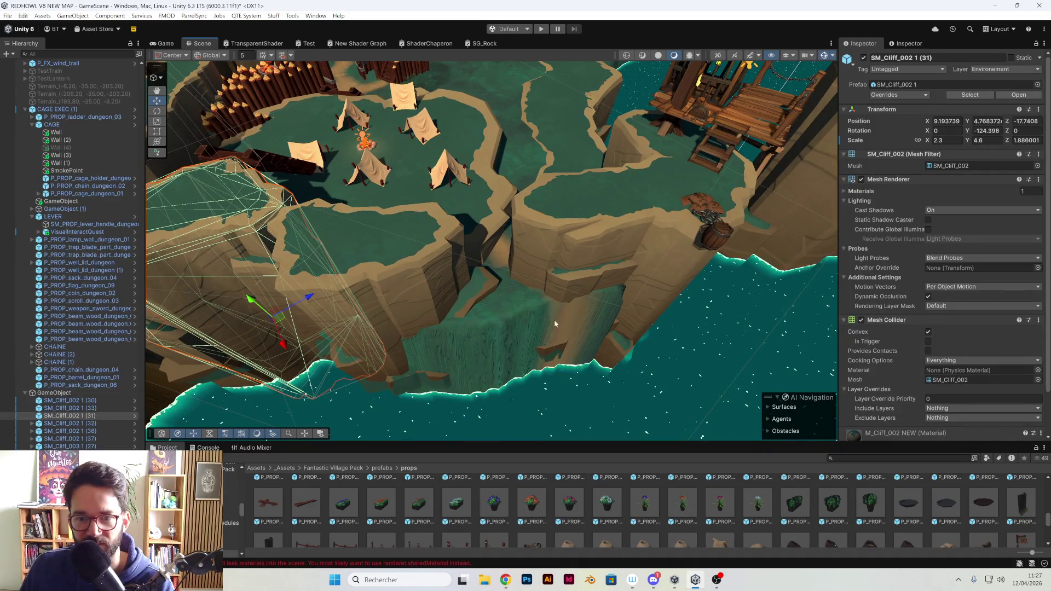
{"action": "left_click", "coordinate": [547, 253]}
{"action": "key", "text": "f"}
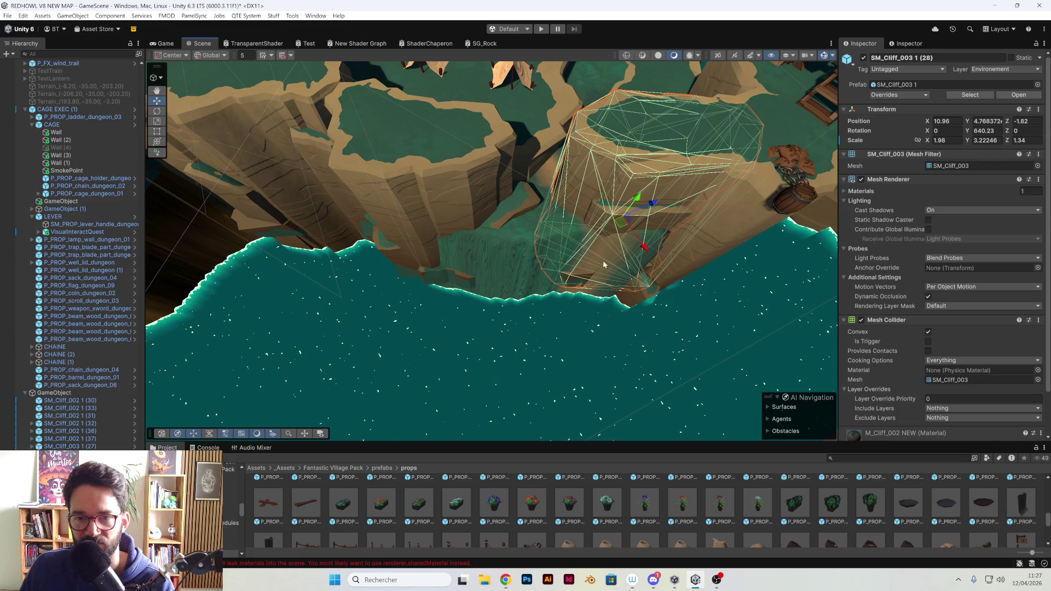
Slide cliff SM_Cliff_002 1 (32) up-left along the shoreline to X 9.77, Z -13.31
{"action": "mouse_move", "coordinate": [524, 234]}
{"action": "left_mouse_down"}
{"action": "mouse_move", "coordinate": [646, 235]}
{"action": "mouse_move", "coordinate": [591, 211]}
{"action": "mouse_move", "coordinate": [573, 235]}
{"action": "mouse_move", "coordinate": [537, 211]}
{"action": "mouse_move", "coordinate": [525, 236]}
{"action": "mouse_move", "coordinate": [581, 298]}
{"action": "mouse_move", "coordinate": [478, 297]}
{"action": "mouse_move", "coordinate": [594, 278]}
{"action": "left_mouse_up"}
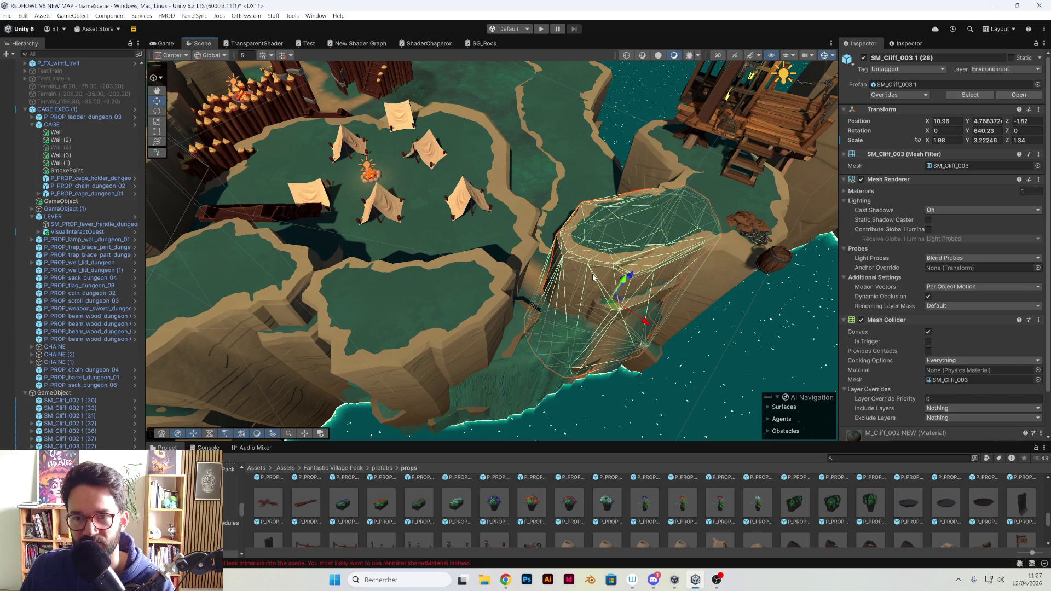
{"action": "left_click", "coordinate": [484, 286]}
{"action": "mouse_move", "coordinate": [448, 351]}
{"action": "left_mouse_down"}
{"action": "mouse_move", "coordinate": [413, 335]}
{"action": "mouse_move", "coordinate": [380, 341]}
{"action": "left_mouse_up"}
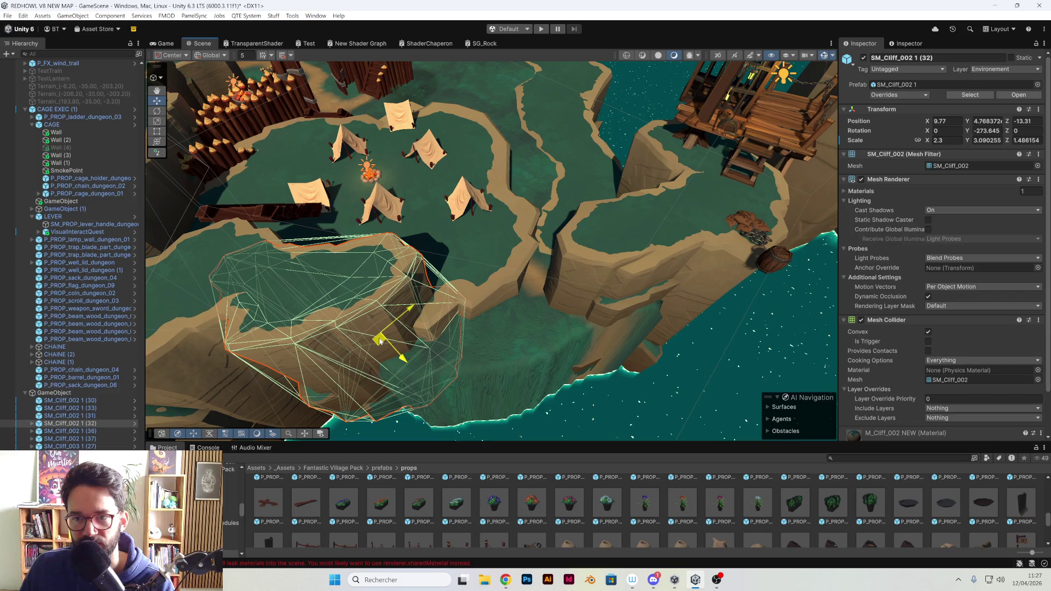
{"action": "mouse_move", "coordinate": [455, 316]}
{"action": "left_mouse_down"}
{"action": "mouse_move", "coordinate": [498, 330]}
{"action": "mouse_move", "coordinate": [507, 272]}
{"action": "left_mouse_up"}
{"action": "left_click", "coordinate": [497, 330]}
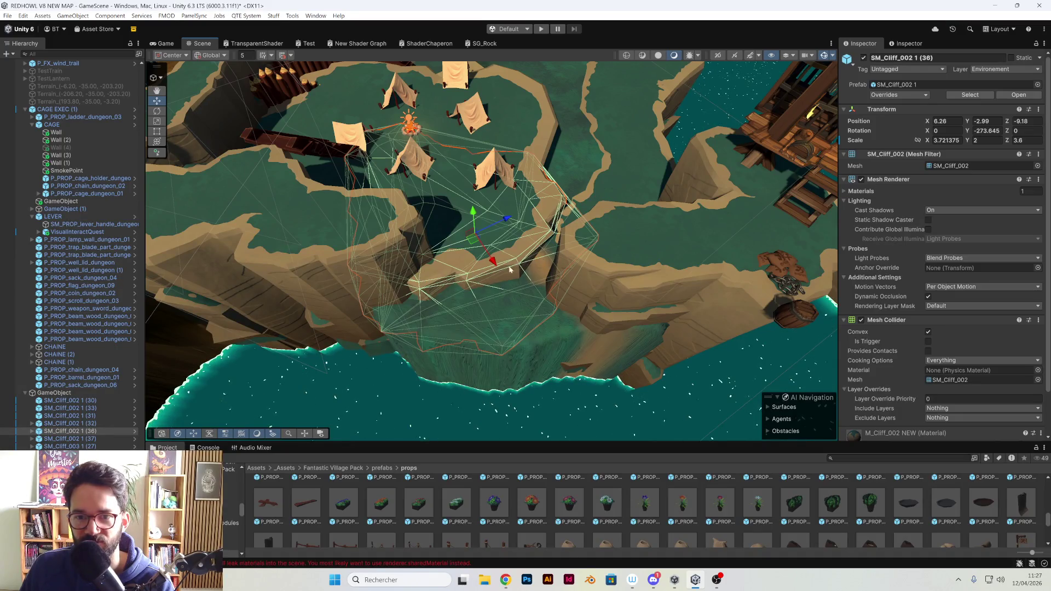
{"action": "left_click_drag", "start_coordinate": [591, 251], "coordinate": [741, 266]}
{"action": "left_click", "coordinate": [741, 266]}
{"action": "mouse_move", "coordinate": [617, 259]}
{"action": "left_mouse_down"}
{"action": "mouse_move", "coordinate": [493, 217]}
{"action": "mouse_move", "coordinate": [342, 314]}
{"action": "mouse_move", "coordinate": [347, 299]}
{"action": "mouse_move", "coordinate": [490, 280]}
{"action": "mouse_move", "coordinate": [518, 438]}
{"action": "mouse_move", "coordinate": [507, 226]}
{"action": "left_mouse_up"}
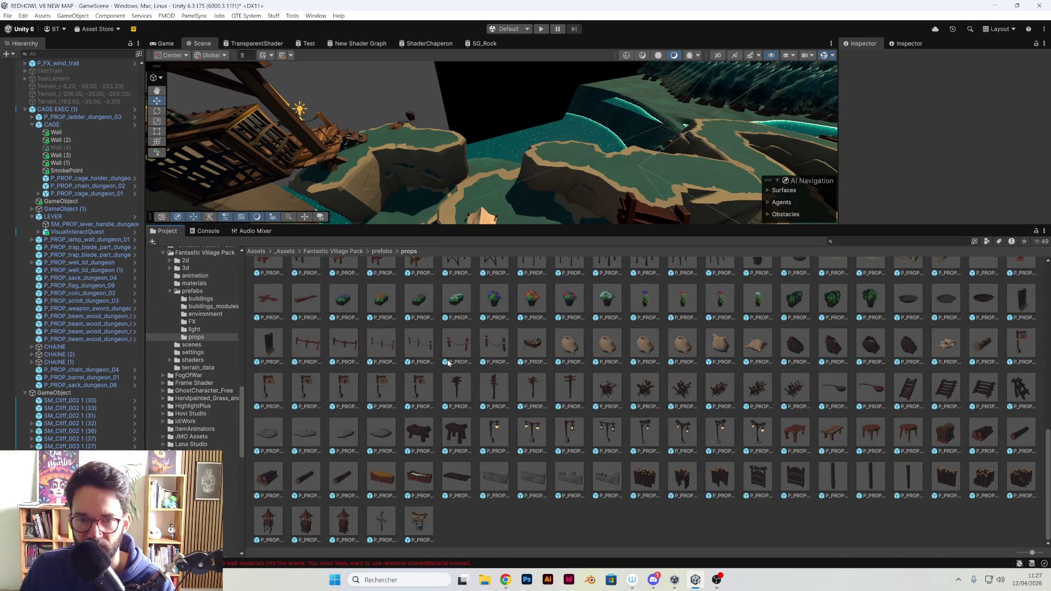
Open the Fantastic Dungeon Pack folder, showing its 2d, 3d, prefabs and scenes subfolders
{"action": "scroll", "coordinate": [448, 363], "scroll_direction": "up", "scroll_amount": 3}
{"action": "scroll", "coordinate": [448, 373], "scroll_direction": "up", "scroll_amount": 1}
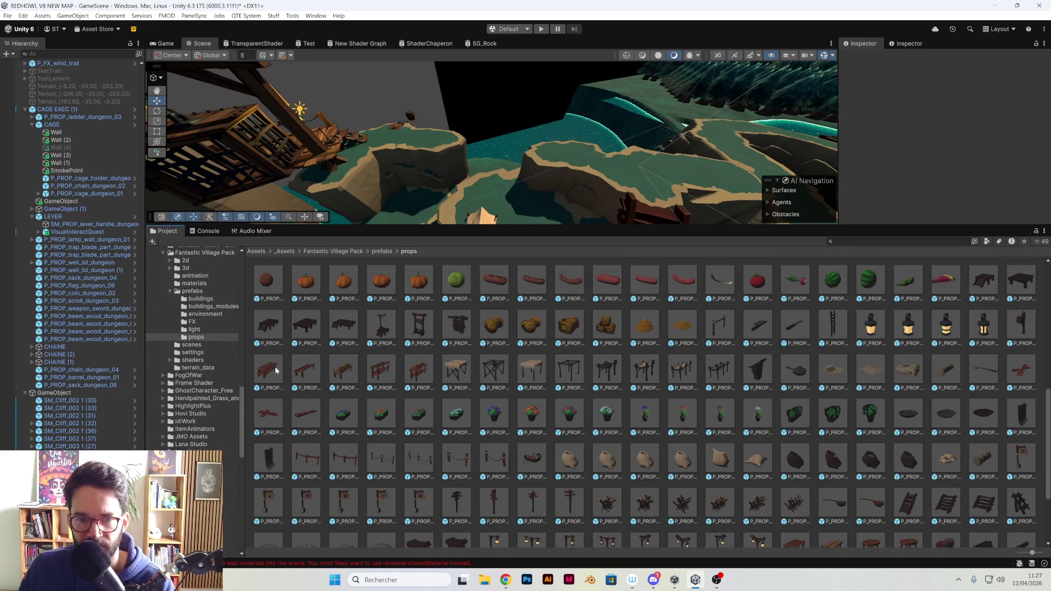
{"action": "scroll", "coordinate": [729, 423], "scroll_direction": "down", "scroll_amount": 4}
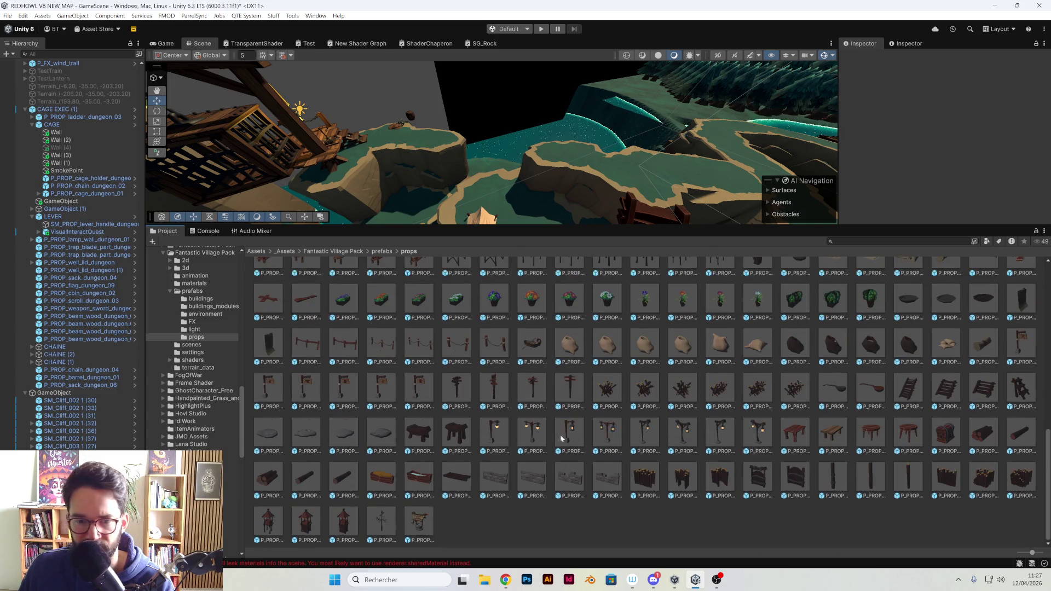
{"action": "scroll", "coordinate": [476, 438], "scroll_direction": "up", "scroll_amount": 8}
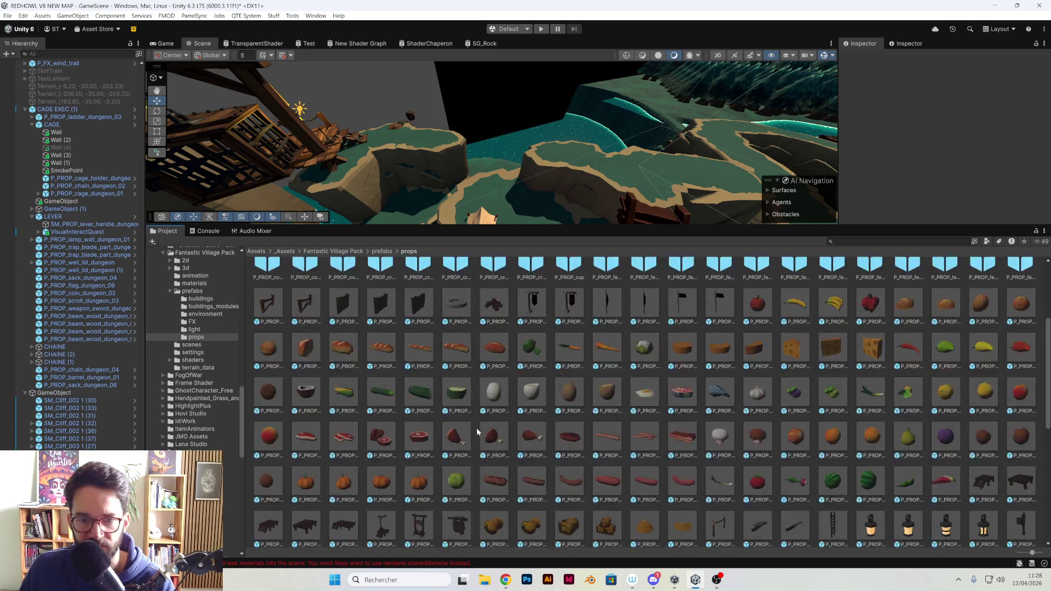
{"action": "scroll", "coordinate": [475, 423], "scroll_direction": "up", "scroll_amount": 4}
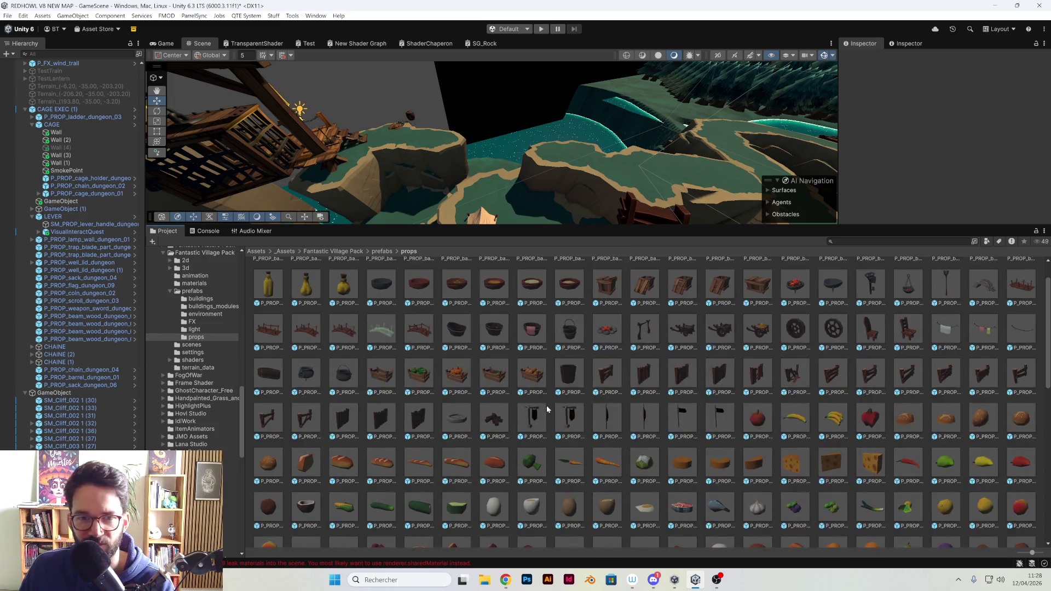
{"action": "scroll", "coordinate": [776, 361], "scroll_direction": "up", "scroll_amount": 1}
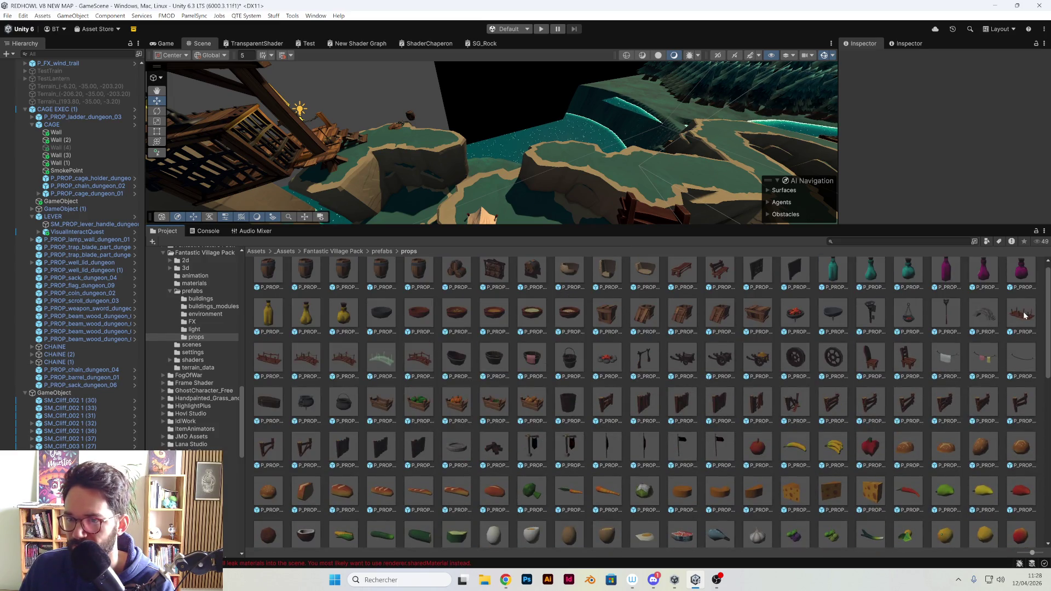
{"action": "scroll", "coordinate": [720, 333], "scroll_direction": "up", "scroll_amount": 1}
{"action": "scroll", "coordinate": [90, 263], "scroll_direction": "up", "scroll_amount": 10}
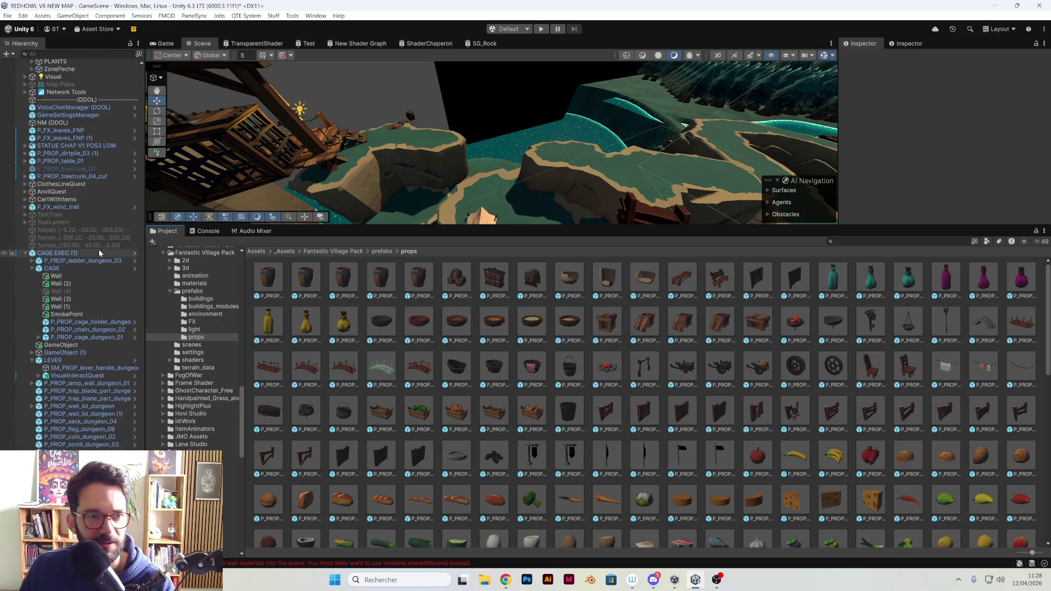
{"action": "scroll", "coordinate": [194, 329], "scroll_direction": "up", "scroll_amount": 5}
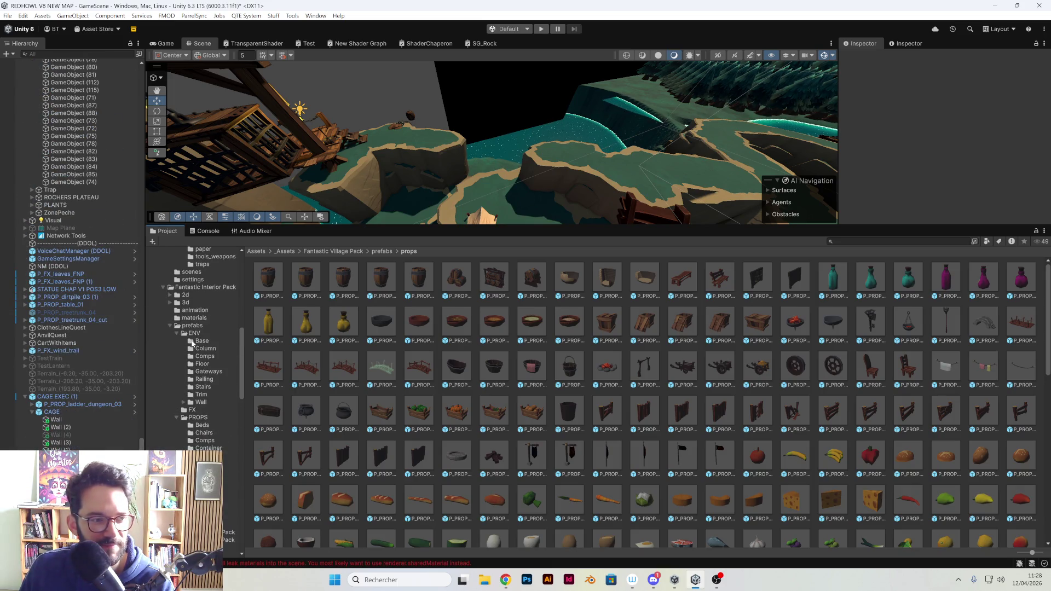
{"action": "scroll", "coordinate": [195, 343], "scroll_direction": "up", "scroll_amount": 6}
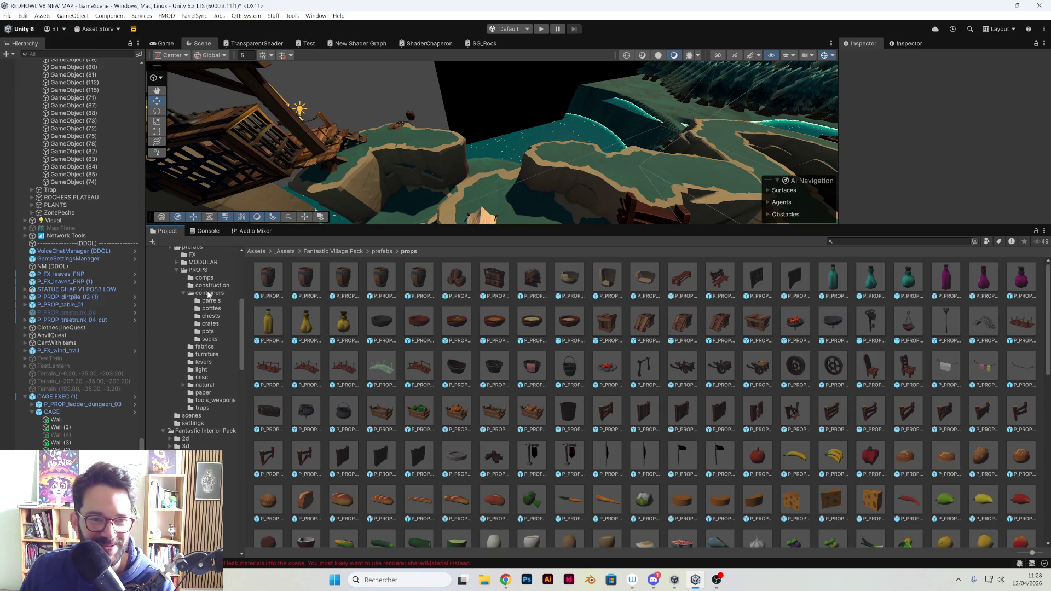
{"action": "scroll", "coordinate": [209, 307], "scroll_direction": "up", "scroll_amount": 6}
{"action": "left_click", "coordinate": [199, 352]}
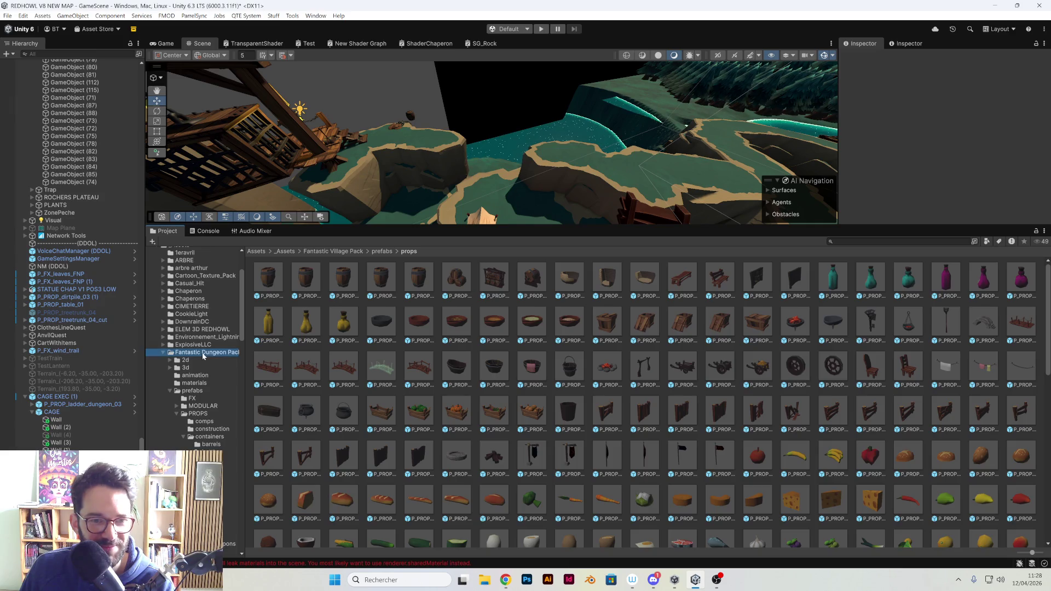
Drag P_PROP_woodbridge_dungeon_08 from prefabs > PROPS > construction into the Scene view
{"action": "left_click", "coordinate": [192, 390]}
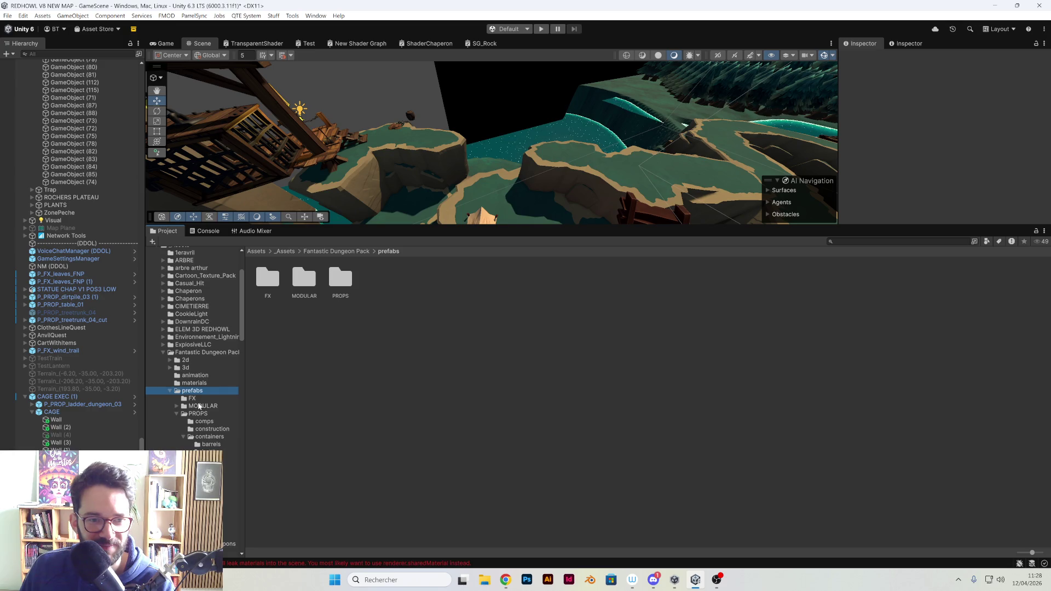
{"action": "left_click", "coordinate": [198, 414]}
{"action": "left_click", "coordinate": [204, 421]}
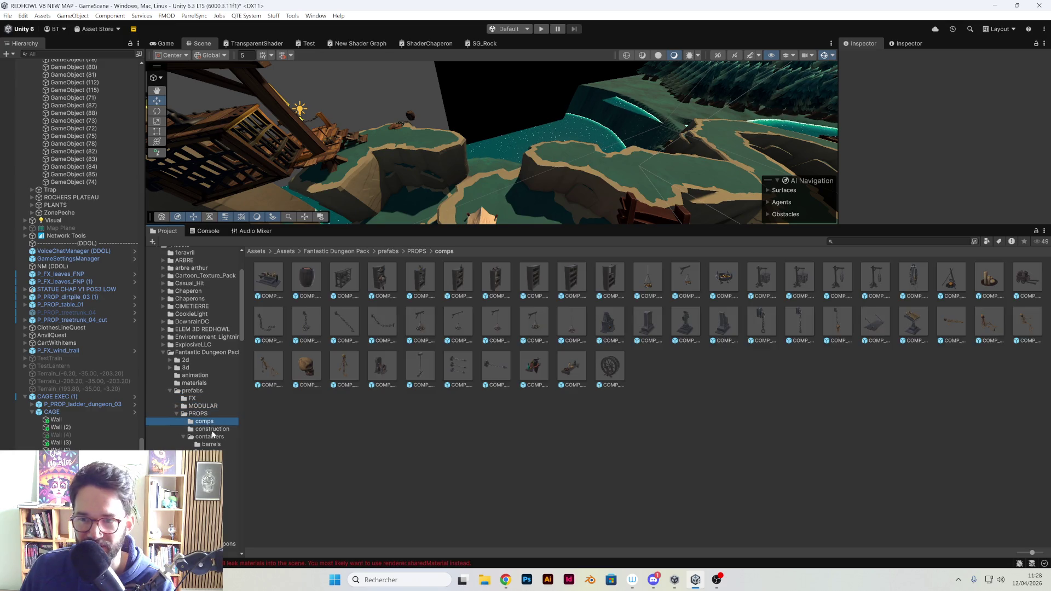
{"action": "left_click", "coordinate": [213, 430]}
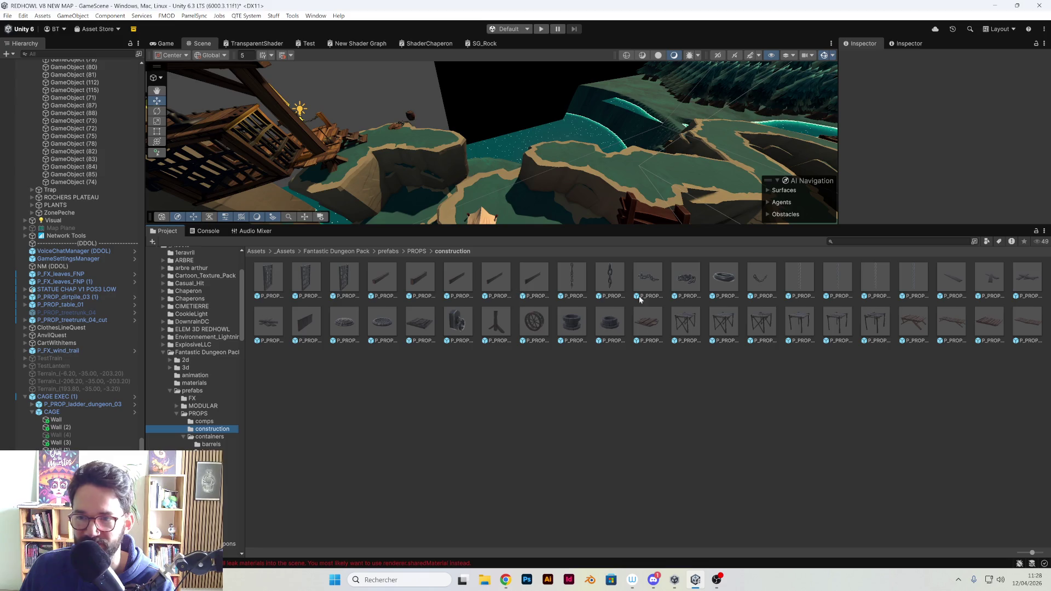
{"action": "left_click", "coordinate": [954, 333]}
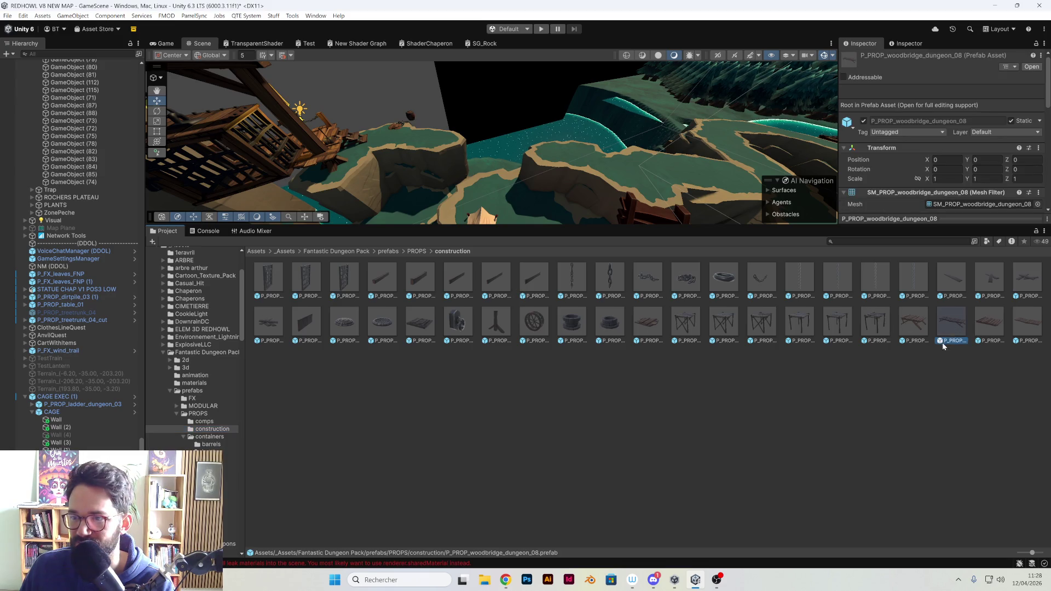
{"action": "mouse_move", "coordinate": [693, 247]}
{"action": "left_mouse_down"}
{"action": "mouse_move", "coordinate": [481, 208]}
{"action": "mouse_move", "coordinate": [496, 164]}
{"action": "mouse_move", "coordinate": [483, 147]}
{"action": "mouse_move", "coordinate": [547, 163]}
{"action": "mouse_move", "coordinate": [383, 196]}
{"action": "mouse_move", "coordinate": [557, 163]}
{"action": "mouse_move", "coordinate": [465, 201]}
{"action": "mouse_move", "coordinate": [510, 266]}
{"action": "mouse_move", "coordinate": [526, 332]}
{"action": "left_mouse_up"}
Try other bridge variants such as woodbridge_dungeon_10, then delete the extra bridges
{"action": "key", "text": "e"}
{"action": "mouse_move", "coordinate": [920, 428]}
{"action": "left_mouse_down"}
{"action": "mouse_move", "coordinate": [908, 432]}
{"action": "mouse_move", "coordinate": [676, 246]}
{"action": "mouse_move", "coordinate": [602, 208]}
{"action": "mouse_move", "coordinate": [621, 185]}
{"action": "left_mouse_up"}
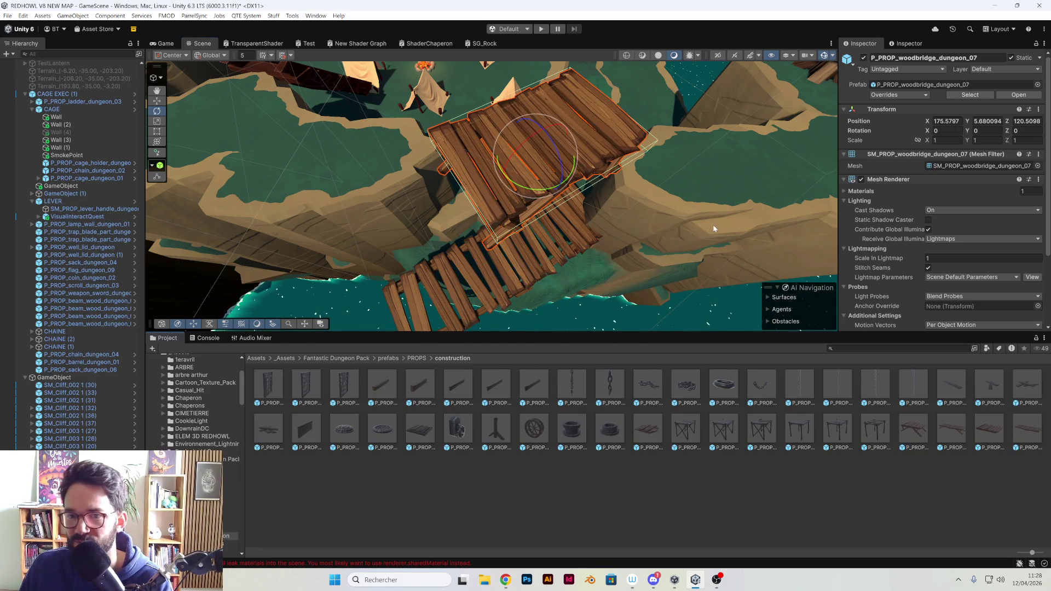
{"action": "left_click", "coordinate": [990, 430]}
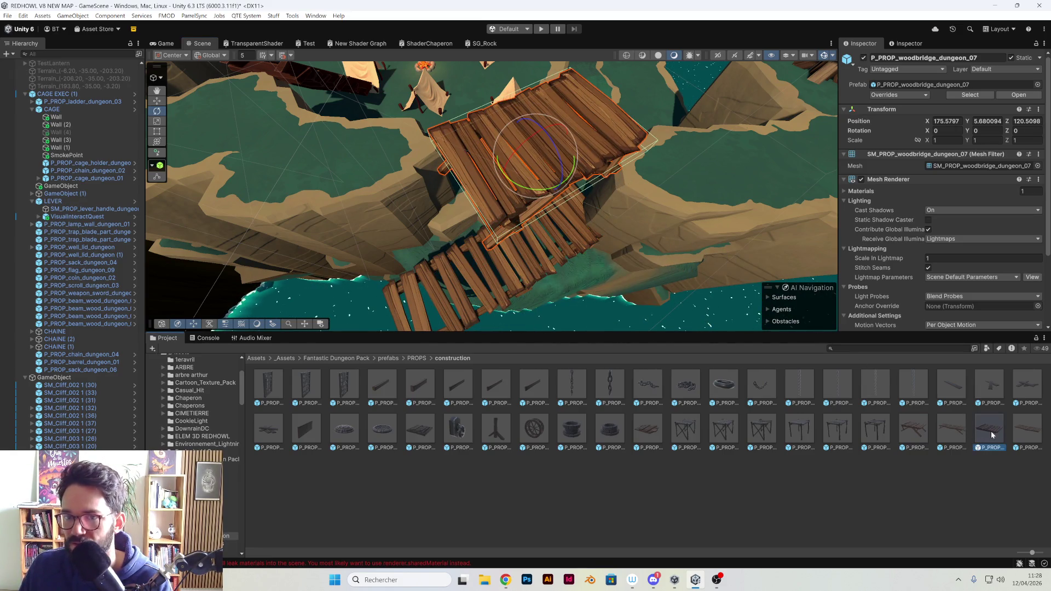
{"action": "left_click_drag", "start_coordinate": [993, 435], "coordinate": [998, 438]}
{"action": "mouse_move", "coordinate": [697, 243]}
{"action": "left_mouse_down"}
{"action": "mouse_move", "coordinate": [542, 181]}
{"action": "mouse_move", "coordinate": [477, 219]}
{"action": "mouse_move", "coordinate": [425, 165]}
{"action": "left_mouse_up"}
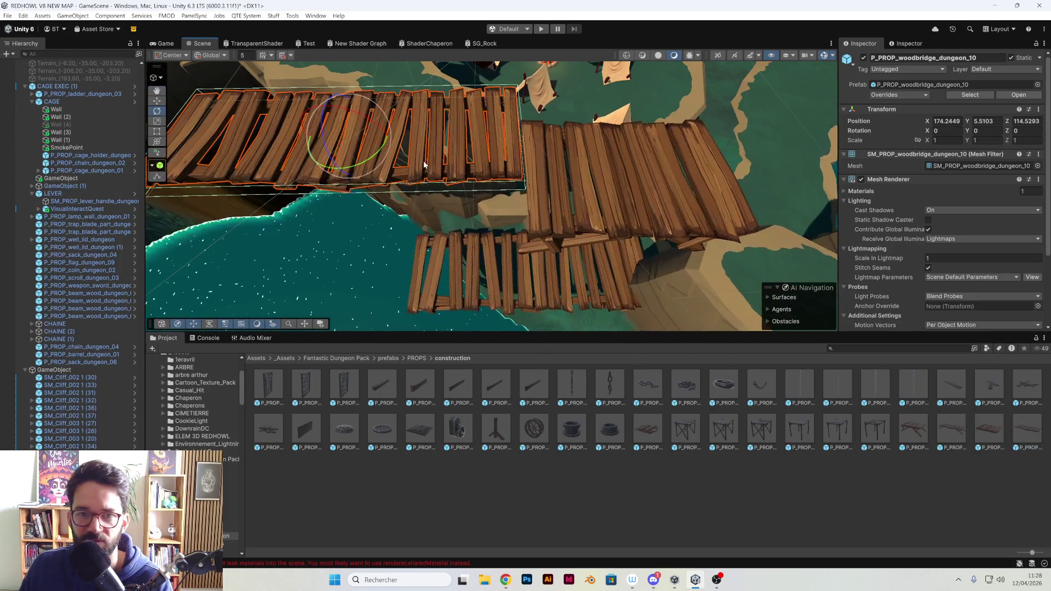
{"action": "key", "text": "Delete"}
{"action": "left_click", "coordinate": [581, 235]}
{"action": "key", "text": "Delete"}
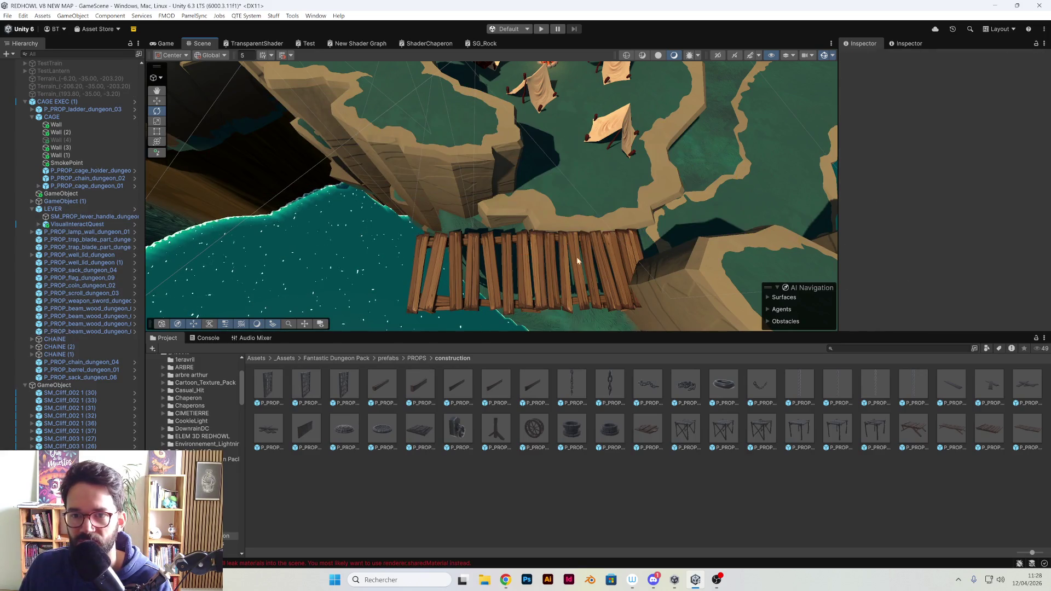
Raise woodbridge_dungeon_08 to height 4.44 and rotate it about 30° on Y across the gap
{"action": "left_click", "coordinate": [493, 280]}
{"action": "left_click_drag", "start_coordinate": [493, 280], "coordinate": [555, 284]}
{"action": "key", "text": "w"}
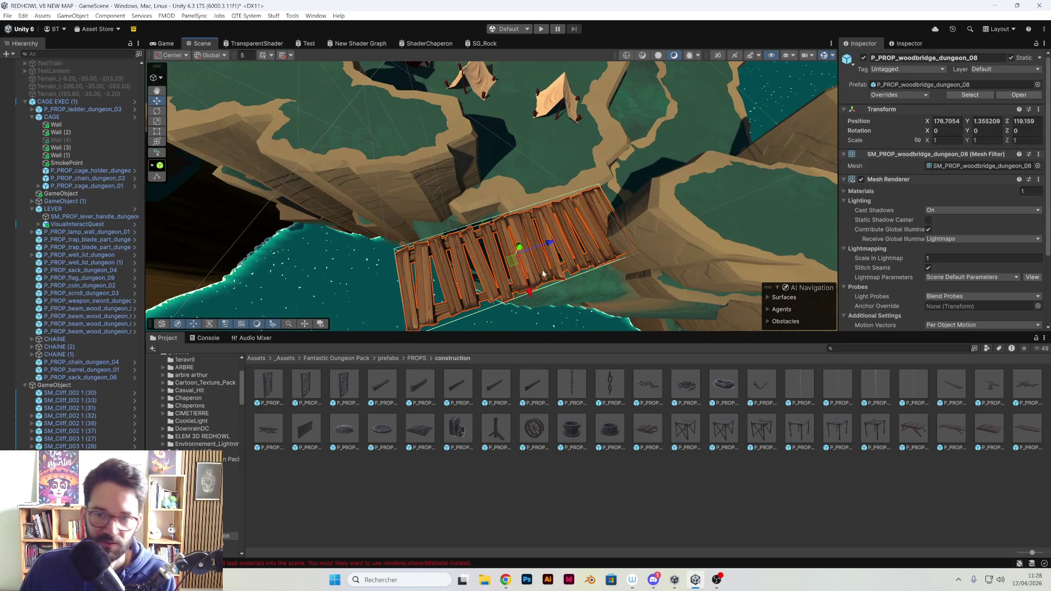
{"action": "left_click_drag", "start_coordinate": [518, 250], "coordinate": [515, 218]}
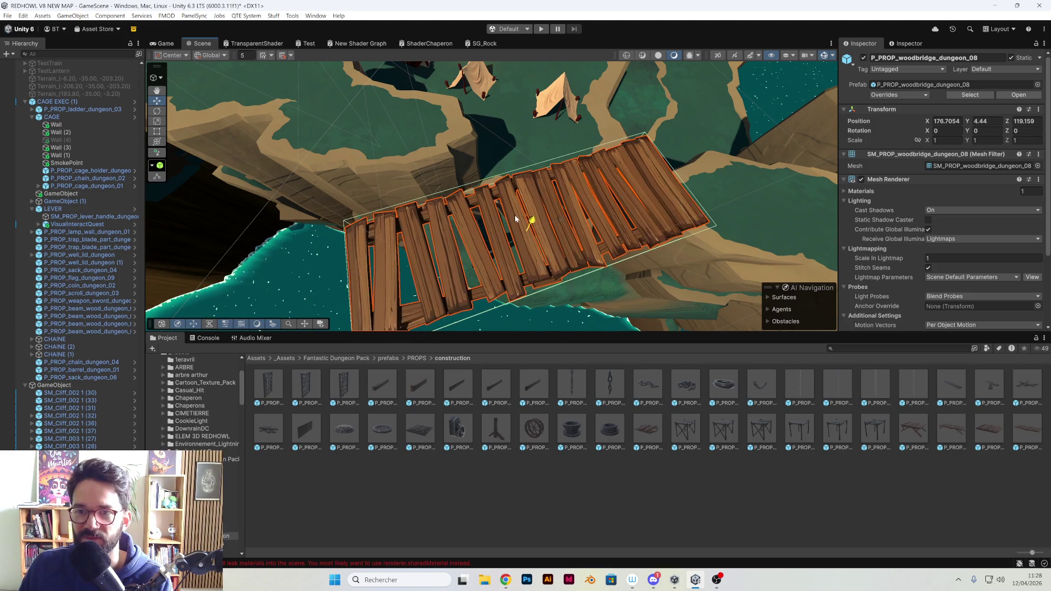
{"action": "key", "text": "e"}
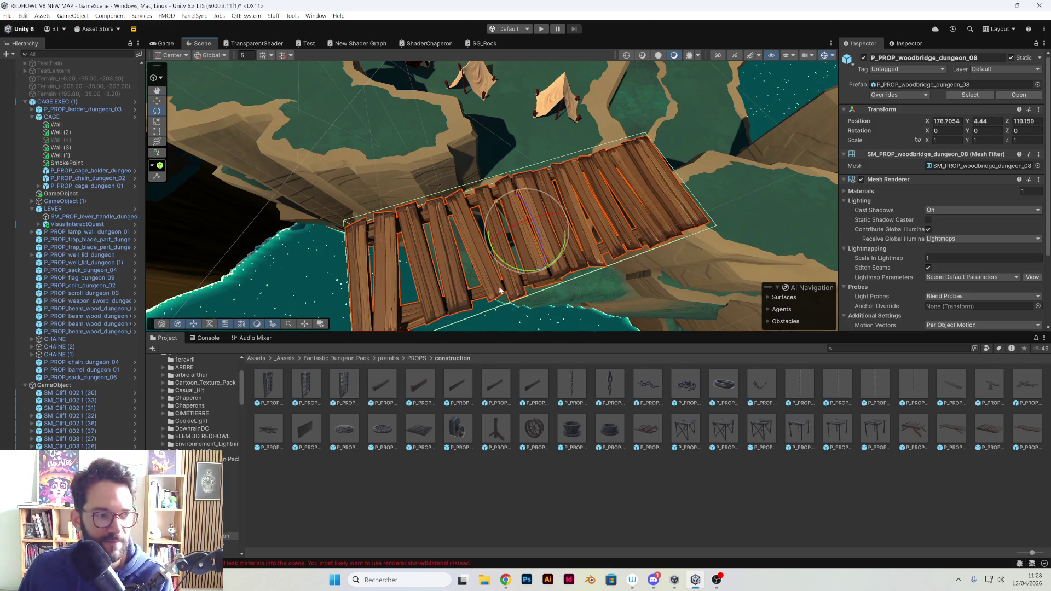
{"action": "mouse_move", "coordinate": [525, 275]}
{"action": "left_mouse_down"}
{"action": "mouse_move", "coordinate": [496, 272]}
{"action": "mouse_move", "coordinate": [544, 181]}
{"action": "mouse_move", "coordinate": [559, 179]}
{"action": "mouse_move", "coordinate": [533, 133]}
{"action": "mouse_move", "coordinate": [704, 180]}
{"action": "mouse_move", "coordinate": [516, 191]}
{"action": "mouse_move", "coordinate": [584, 202]}
{"action": "mouse_move", "coordinate": [551, 183]}
{"action": "mouse_move", "coordinate": [611, 157]}
{"action": "mouse_move", "coordinate": [468, 206]}
{"action": "mouse_move", "coordinate": [692, 238]}
{"action": "mouse_move", "coordinate": [586, 219]}
{"action": "mouse_move", "coordinate": [623, 200]}
{"action": "mouse_move", "coordinate": [552, 203]}
{"action": "left_mouse_up"}
{"action": "key", "text": "w"}
{"action": "left_click", "coordinate": [689, 180]}
Scale woodbridge_dungeon_08 uniformly to 0.69, rotate it to Y 47, and slide it onto the cliff edges
{"action": "left_click", "coordinate": [554, 187]}
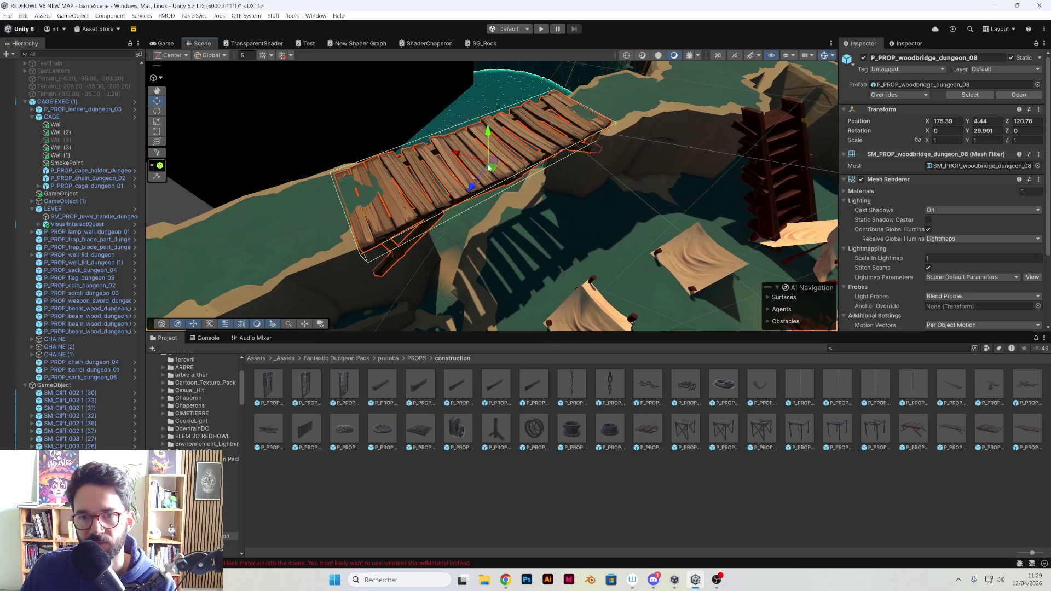
{"action": "mouse_move", "coordinate": [490, 168]}
{"action": "left_mouse_down"}
{"action": "mouse_move", "coordinate": [481, 159]}
{"action": "mouse_move", "coordinate": [724, 184]}
{"action": "mouse_move", "coordinate": [569, 175]}
{"action": "left_mouse_up"}
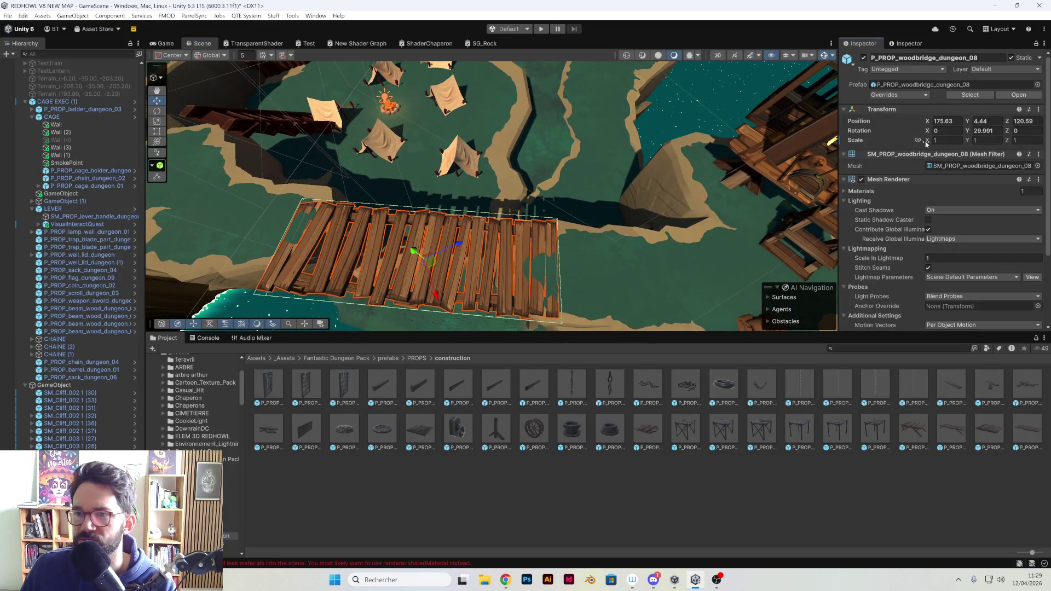
{"action": "left_click_drag", "start_coordinate": [927, 144], "coordinate": [919, 141]}
{"action": "mouse_move", "coordinate": [430, 261]}
{"action": "left_mouse_down"}
{"action": "mouse_move", "coordinate": [605, 222]}
{"action": "mouse_move", "coordinate": [579, 197]}
{"action": "mouse_move", "coordinate": [448, 192]}
{"action": "mouse_move", "coordinate": [398, 210]}
{"action": "mouse_move", "coordinate": [567, 192]}
{"action": "mouse_move", "coordinate": [615, 164]}
{"action": "mouse_move", "coordinate": [451, 218]}
{"action": "left_mouse_up"}
{"action": "key", "text": "e"}
{"action": "left_click_drag", "start_coordinate": [414, 294], "coordinate": [379, 298]}
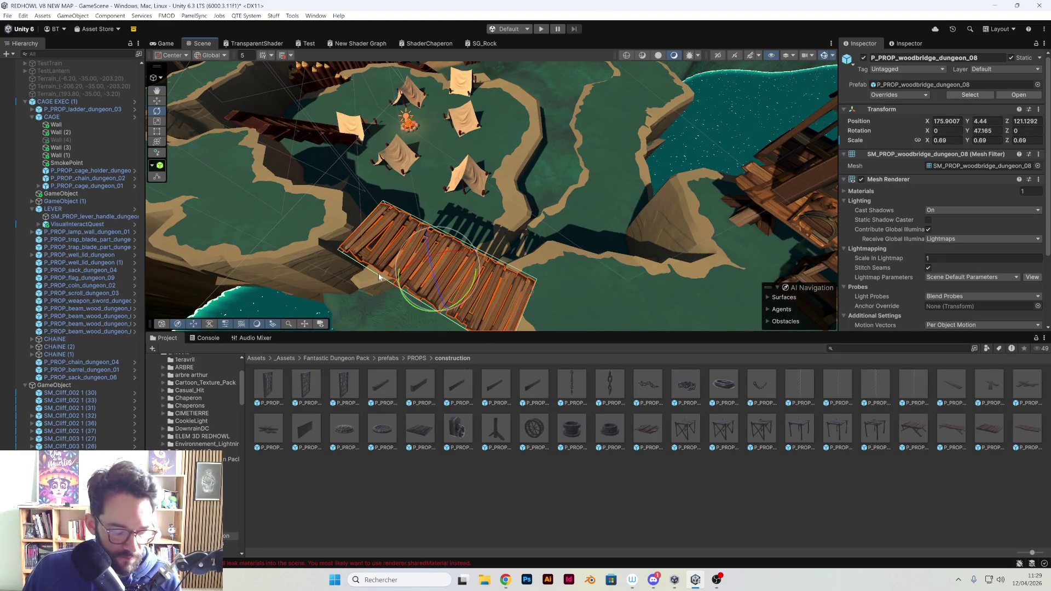
{"action": "key", "text": "w"}
{"action": "mouse_move", "coordinate": [444, 269]}
{"action": "left_mouse_down"}
{"action": "mouse_move", "coordinate": [457, 235]}
{"action": "mouse_move", "coordinate": [514, 226]}
{"action": "mouse_move", "coordinate": [504, 235]}
{"action": "mouse_move", "coordinate": [578, 206]}
{"action": "left_mouse_up"}
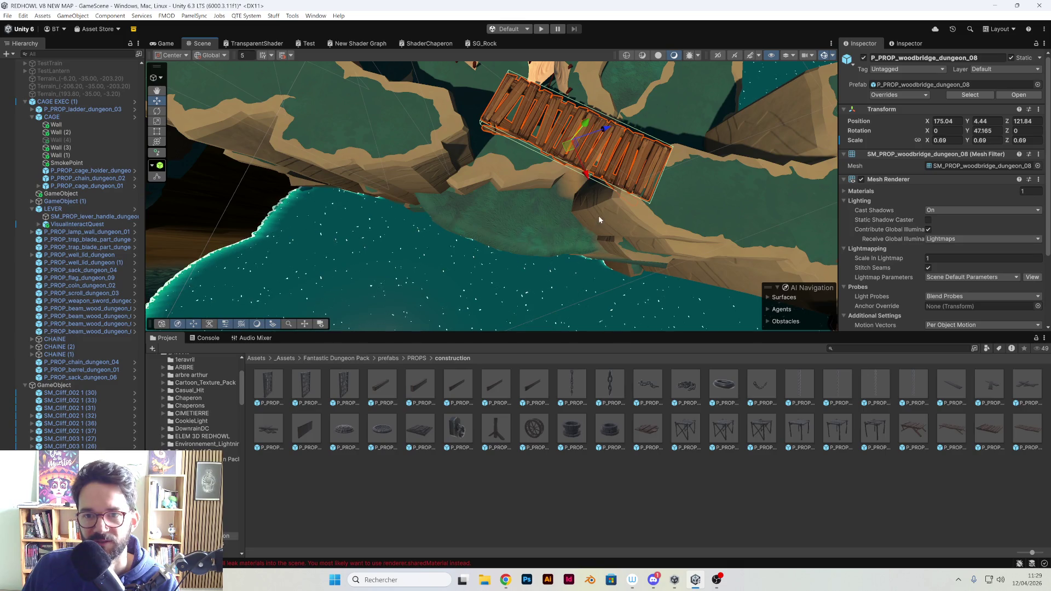
{"action": "mouse_move", "coordinate": [619, 212]}
{"action": "left_mouse_down"}
{"action": "mouse_move", "coordinate": [521, 211]}
{"action": "mouse_move", "coordinate": [498, 221]}
{"action": "mouse_move", "coordinate": [448, 206]}
{"action": "mouse_move", "coordinate": [578, 224]}
{"action": "mouse_move", "coordinate": [721, 203]}
{"action": "mouse_move", "coordinate": [397, 241]}
{"action": "mouse_move", "coordinate": [531, 235]}
{"action": "mouse_move", "coordinate": [482, 271]}
{"action": "mouse_move", "coordinate": [628, 245]}
{"action": "mouse_move", "coordinate": [562, 259]}
{"action": "mouse_move", "coordinate": [488, 172]}
{"action": "mouse_move", "coordinate": [567, 182]}
{"action": "mouse_move", "coordinate": [329, 117]}
{"action": "mouse_move", "coordinate": [292, 120]}
{"action": "mouse_move", "coordinate": [438, 164]}
{"action": "left_mouse_up"}
{"action": "left_click", "coordinate": [720, 203]}
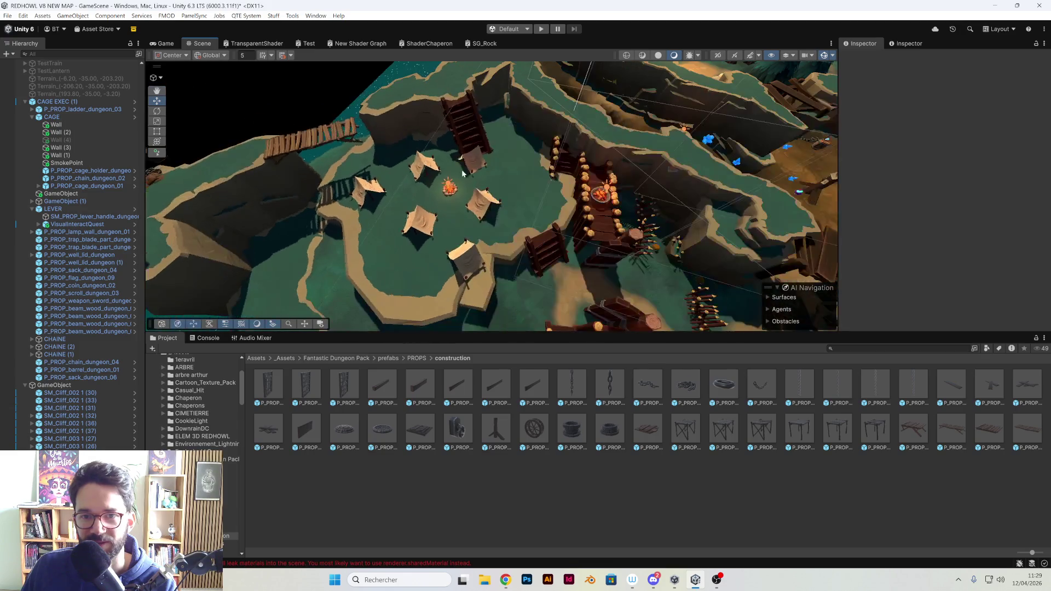
{"action": "scroll", "coordinate": [584, 203], "scroll_direction": "up", "scroll_amount": 5}
{"action": "mouse_move", "coordinate": [584, 202]}
{"action": "left_mouse_down"}
{"action": "mouse_move", "coordinate": [458, 180]}
{"action": "mouse_move", "coordinate": [557, 218]}
{"action": "mouse_move", "coordinate": [547, 248]}
{"action": "left_mouse_up"}
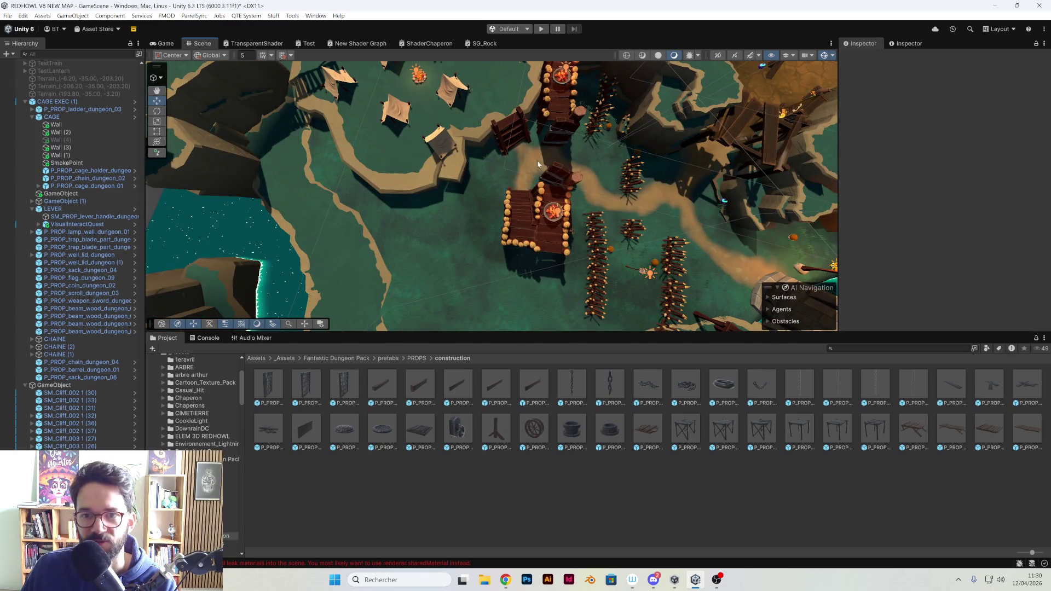
{"action": "left_click_drag", "start_coordinate": [538, 163], "coordinate": [508, 118]}
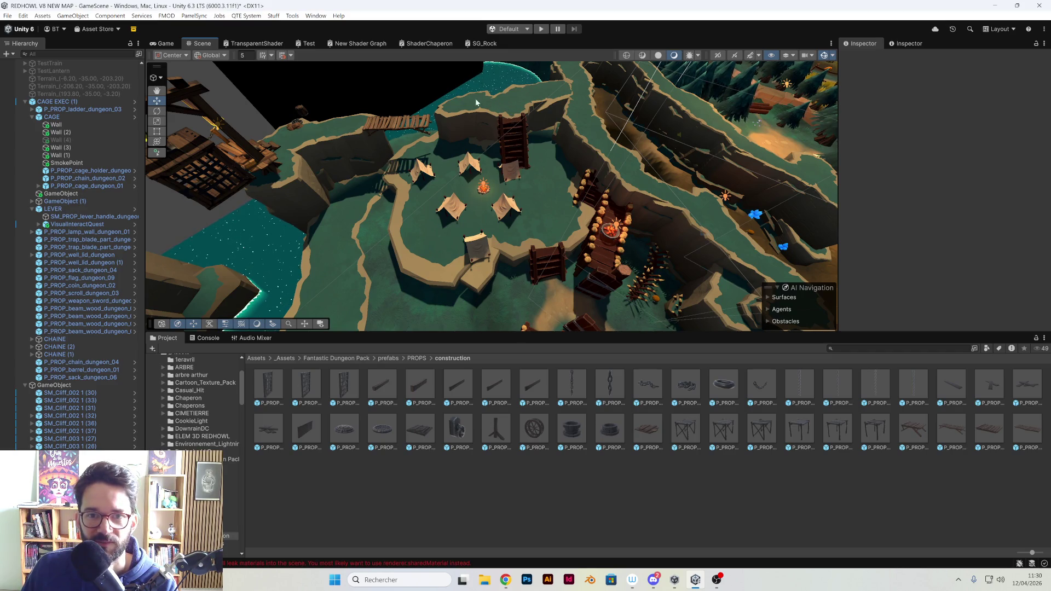
{"action": "mouse_move", "coordinate": [250, 162]}
{"action": "left_mouse_down"}
{"action": "mouse_move", "coordinate": [211, 148]}
{"action": "mouse_move", "coordinate": [354, 128]}
{"action": "left_mouse_up"}
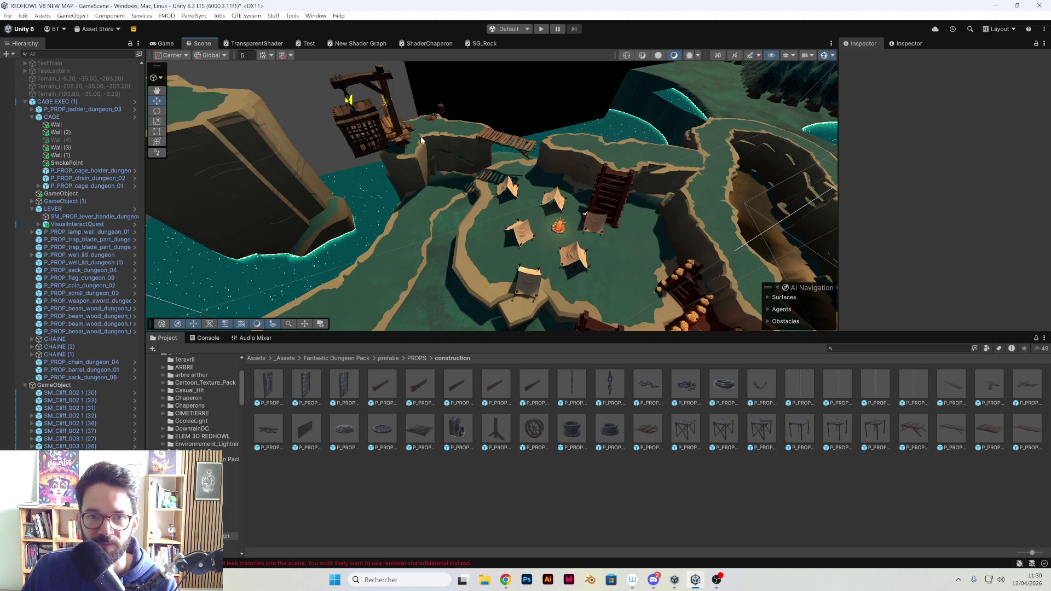
{"action": "key", "text": "Left"}
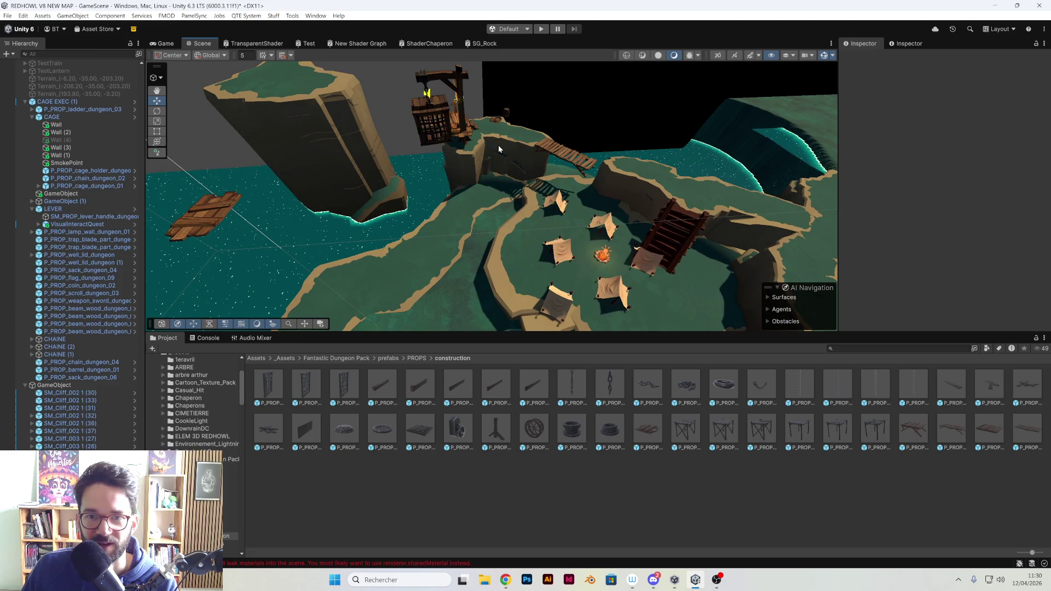
{"action": "key", "text": "Up"}
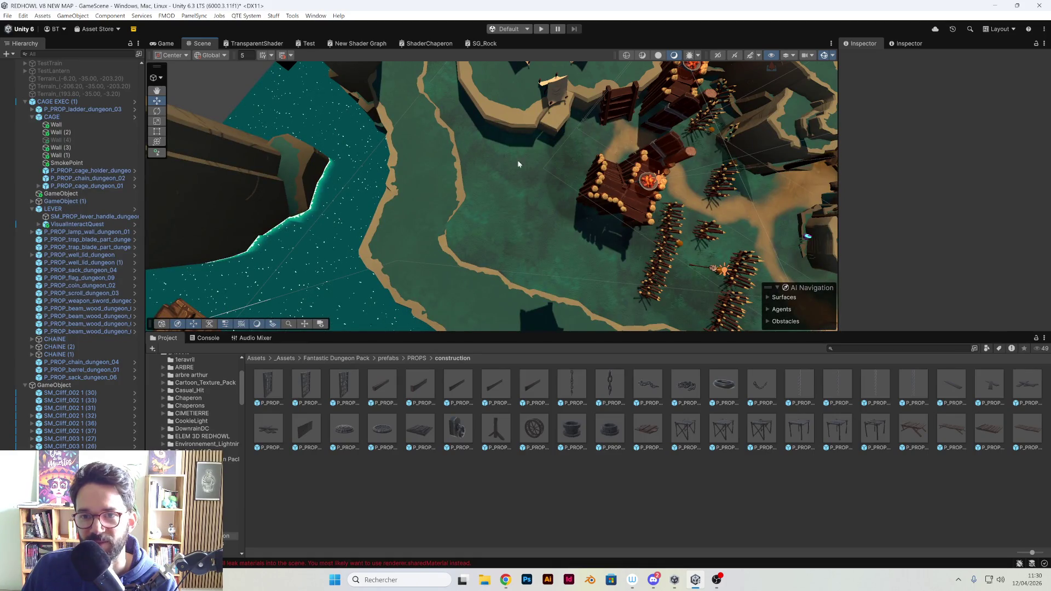
{"action": "key", "text": "Up"}
{"action": "key", "text": "Up"}
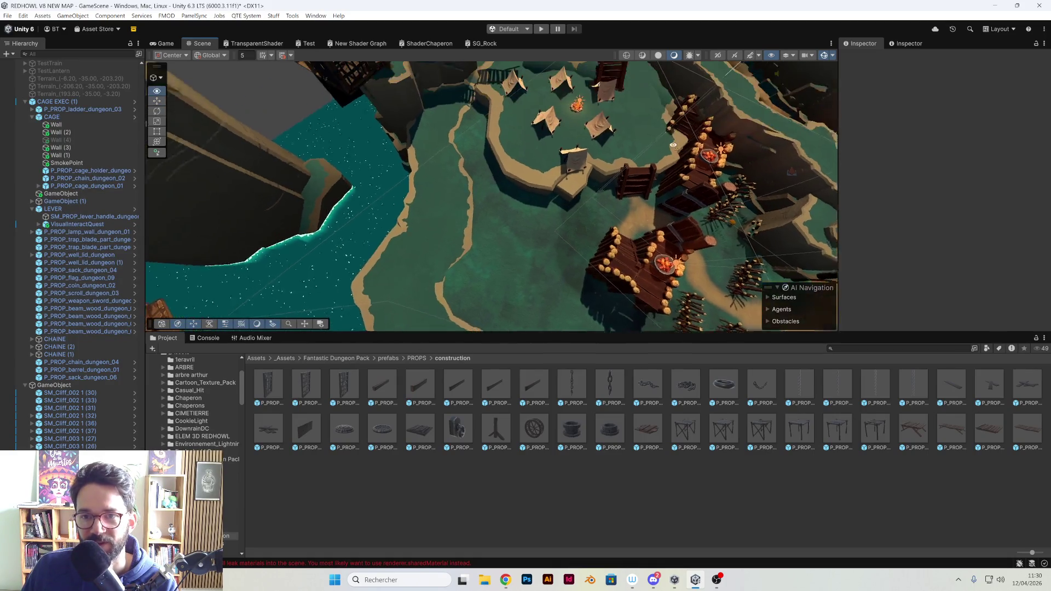
{"action": "left_click_drag", "start_coordinate": [681, 238], "coordinate": [553, 179]}
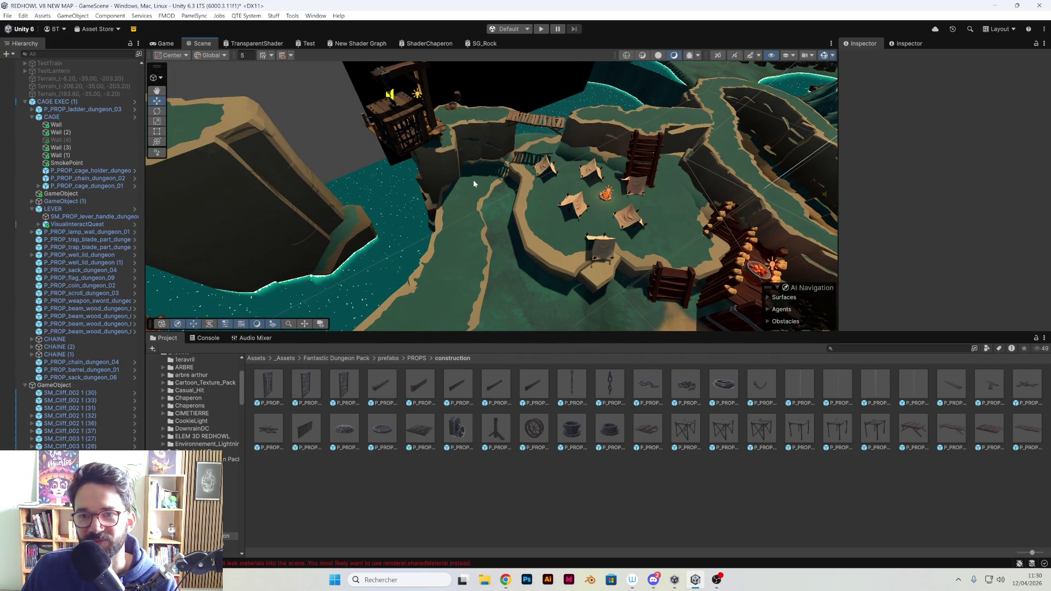
{"action": "mouse_move", "coordinate": [474, 179]}
{"action": "left_mouse_down"}
{"action": "mouse_move", "coordinate": [512, 195]}
{"action": "mouse_move", "coordinate": [465, 171]}
{"action": "mouse_move", "coordinate": [489, 183]}
{"action": "left_mouse_up"}
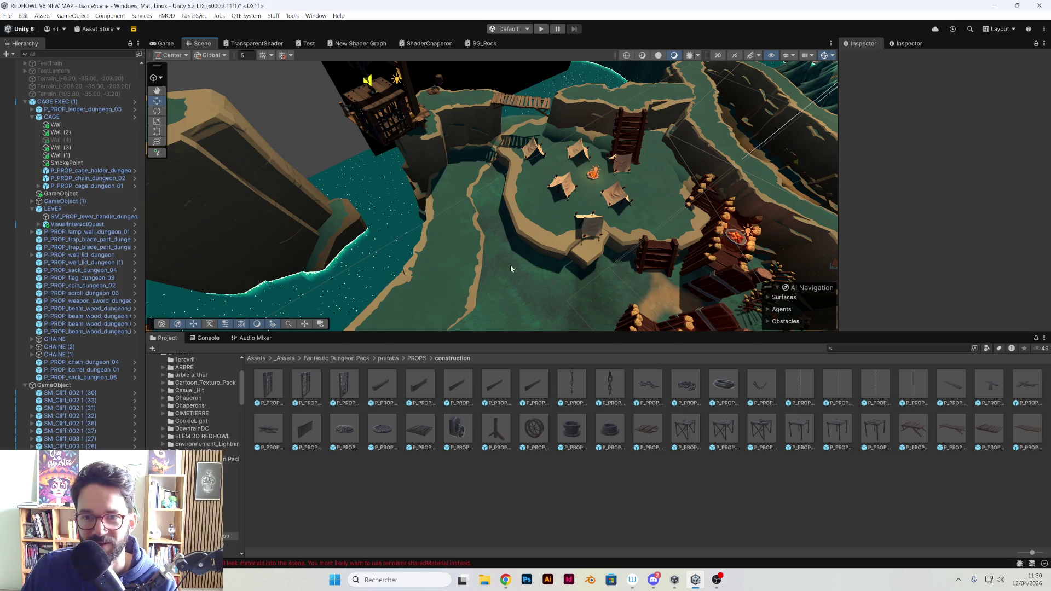
{"action": "left_click_drag", "start_coordinate": [612, 294], "coordinate": [582, 277]}
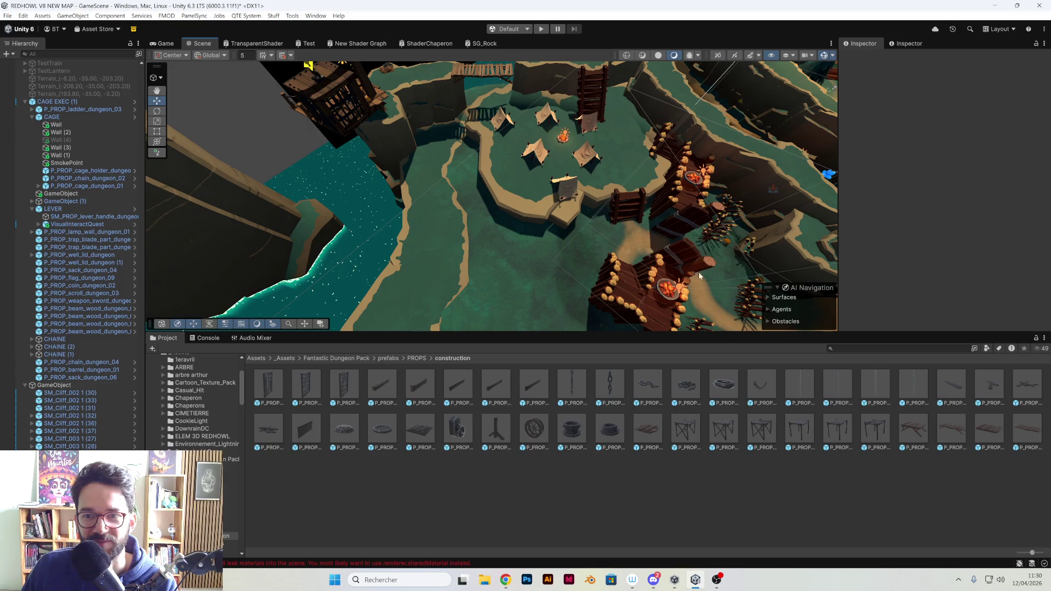
{"action": "left_click_drag", "start_coordinate": [719, 291], "coordinate": [422, 145]}
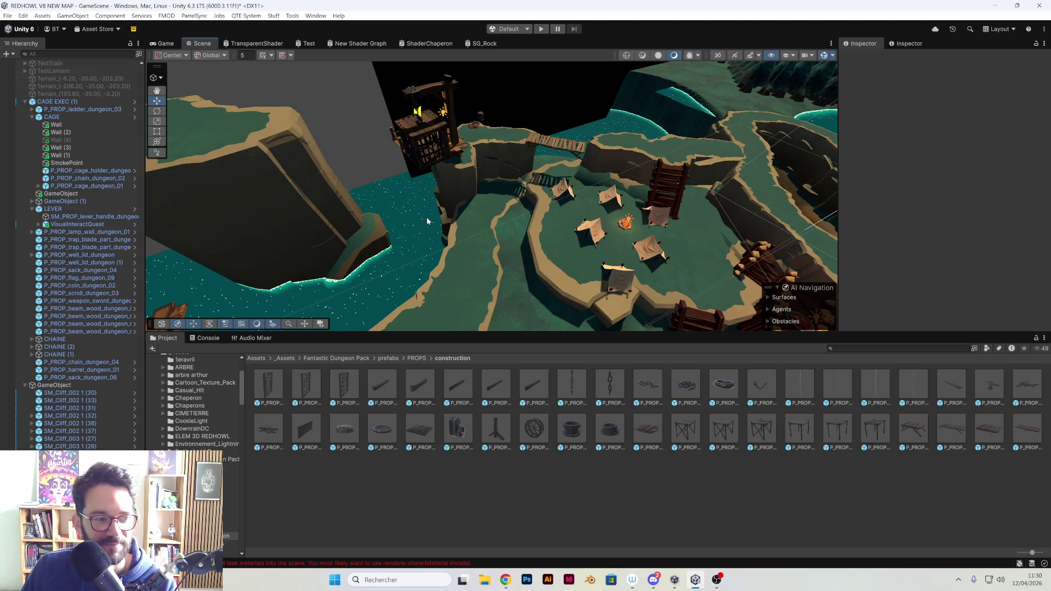
{"action": "mouse_move", "coordinate": [436, 217]}
{"action": "left_mouse_down"}
{"action": "mouse_move", "coordinate": [567, 230]}
{"action": "mouse_move", "coordinate": [623, 282]}
{"action": "mouse_move", "coordinate": [462, 195]}
{"action": "mouse_move", "coordinate": [602, 270]}
{"action": "mouse_move", "coordinate": [541, 224]}
{"action": "mouse_move", "coordinate": [676, 206]}
{"action": "mouse_move", "coordinate": [676, 164]}
{"action": "left_mouse_up"}
{"action": "scroll", "coordinate": [567, 230], "scroll_direction": "up", "scroll_amount": 5}
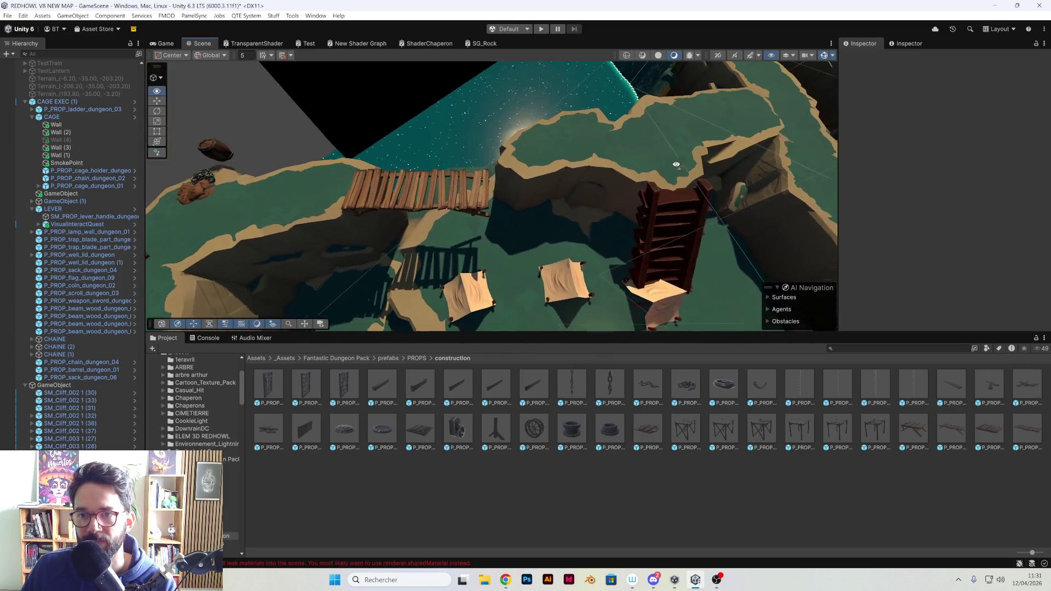
Rotate cliff SM_Cliff_002 1 (32) around Y and shift it slightly along the ground
{"action": "left_click", "coordinate": [554, 186]}
{"action": "mouse_move", "coordinate": [535, 211]}
{"action": "left_mouse_down"}
{"action": "mouse_move", "coordinate": [511, 242]}
{"action": "mouse_move", "coordinate": [523, 238]}
{"action": "left_mouse_up"}
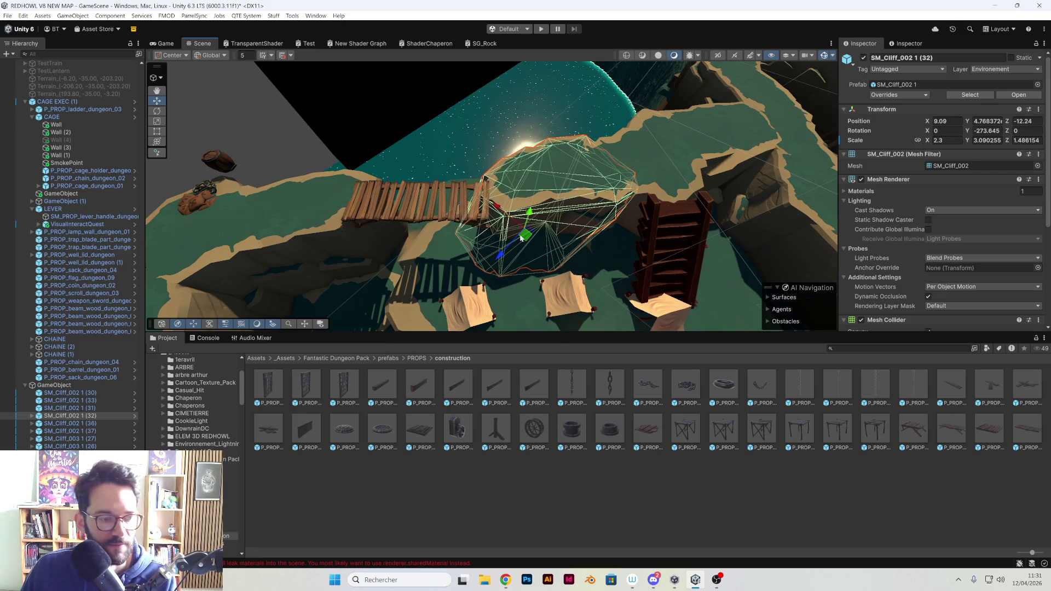
{"action": "key", "text": "e"}
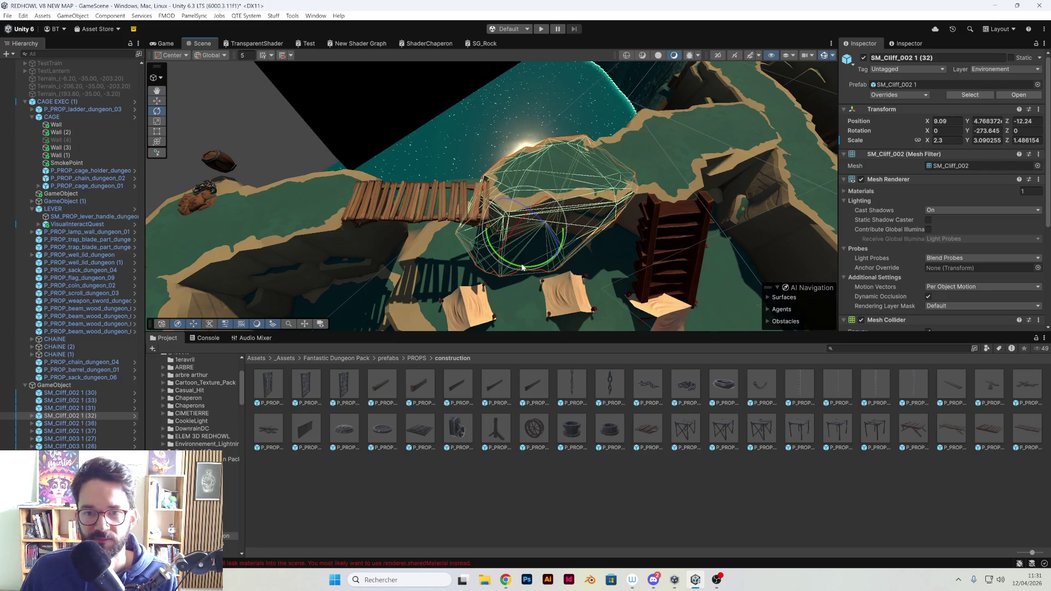
{"action": "left_click_drag", "start_coordinate": [538, 239], "coordinate": [288, 219]}
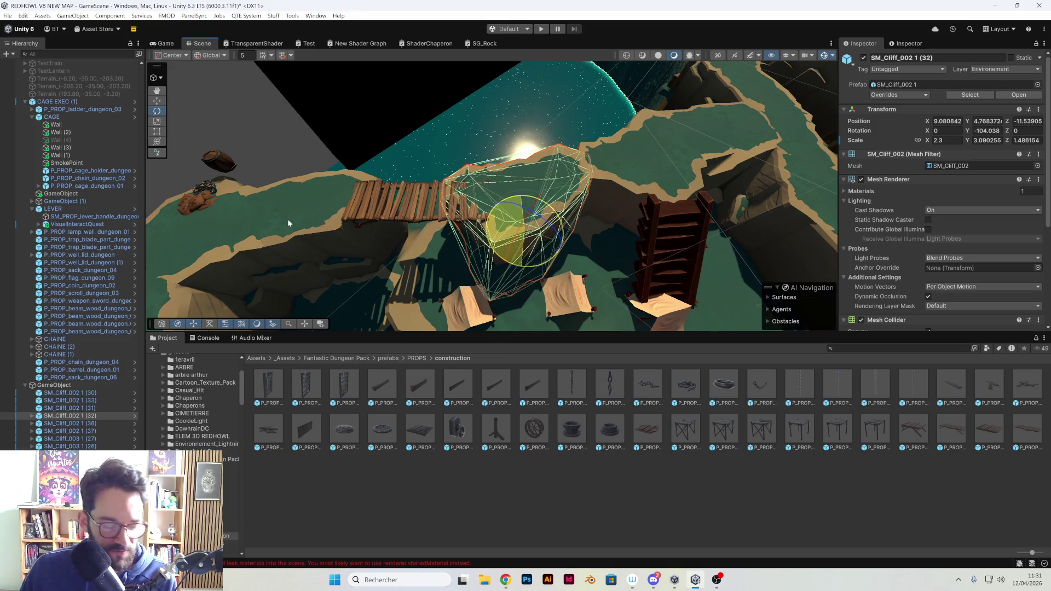
{"action": "key", "text": "w"}
{"action": "mouse_move", "coordinate": [526, 238]}
{"action": "left_mouse_down"}
{"action": "mouse_move", "coordinate": [541, 247]}
{"action": "mouse_move", "coordinate": [499, 195]}
{"action": "mouse_move", "coordinate": [496, 207]}
{"action": "mouse_move", "coordinate": [618, 220]}
{"action": "left_mouse_up"}
Survey the cliffs, bridge and camp, then select neighbouring cliff SM_Cliff_002 1 (31)
{"action": "left_click_drag", "start_coordinate": [663, 186], "coordinate": [411, 155]}
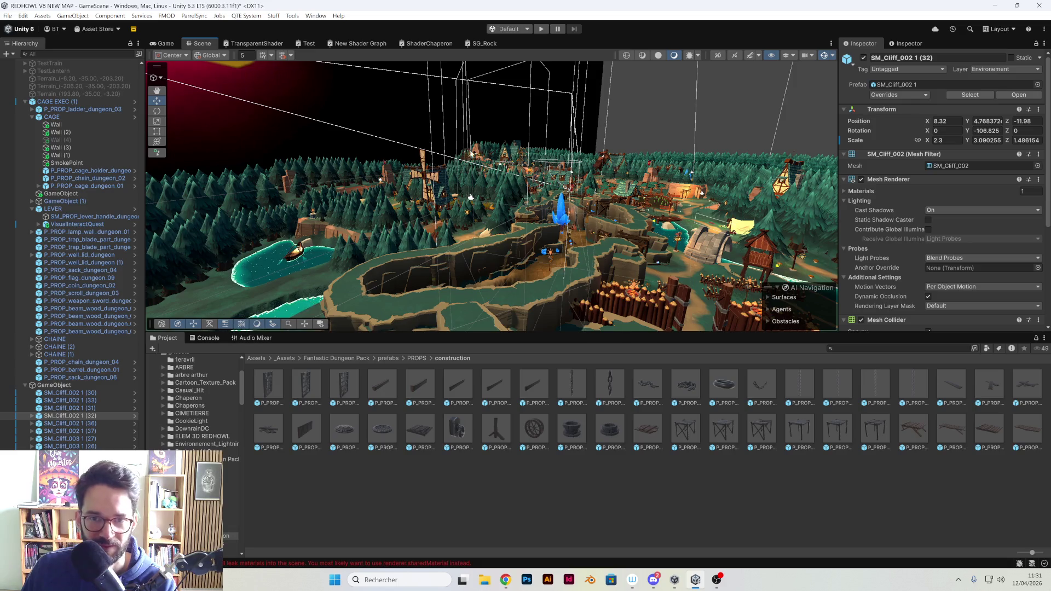
{"action": "left_click_drag", "start_coordinate": [601, 221], "coordinate": [602, 259]}
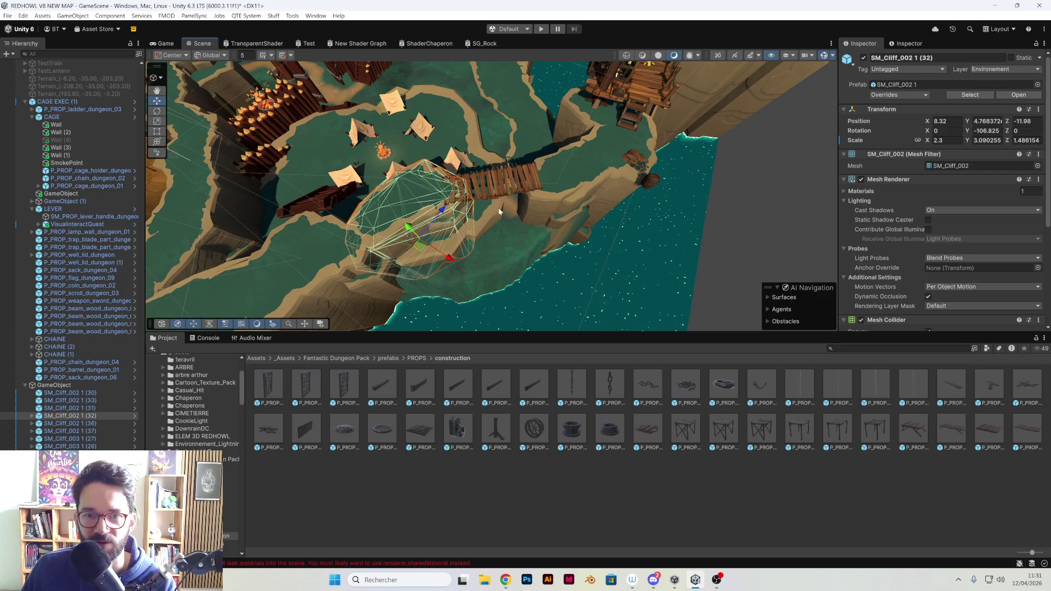
{"action": "mouse_move", "coordinate": [468, 205]}
{"action": "left_mouse_down"}
{"action": "mouse_move", "coordinate": [478, 211]}
{"action": "mouse_move", "coordinate": [466, 170]}
{"action": "left_mouse_up"}
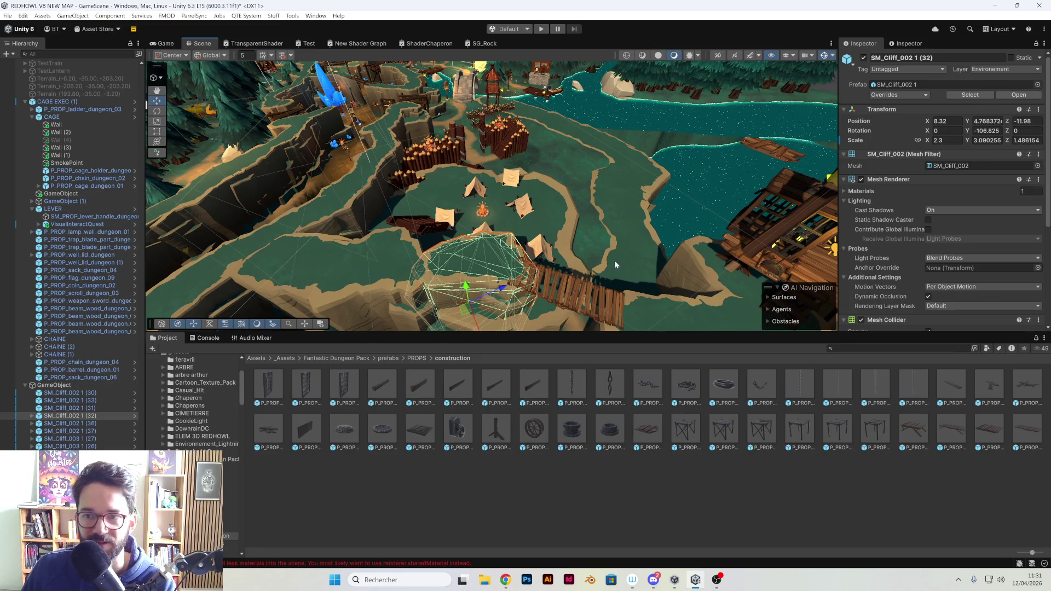
{"action": "mouse_move", "coordinate": [615, 262]}
{"action": "left_mouse_down"}
{"action": "mouse_move", "coordinate": [627, 235]}
{"action": "mouse_move", "coordinate": [576, 233]}
{"action": "mouse_move", "coordinate": [468, 267]}
{"action": "mouse_move", "coordinate": [480, 208]}
{"action": "mouse_move", "coordinate": [443, 241]}
{"action": "mouse_move", "coordinate": [470, 239]}
{"action": "mouse_move", "coordinate": [537, 277]}
{"action": "mouse_move", "coordinate": [627, 275]}
{"action": "left_mouse_up"}
{"action": "left_click", "coordinate": [481, 201]}
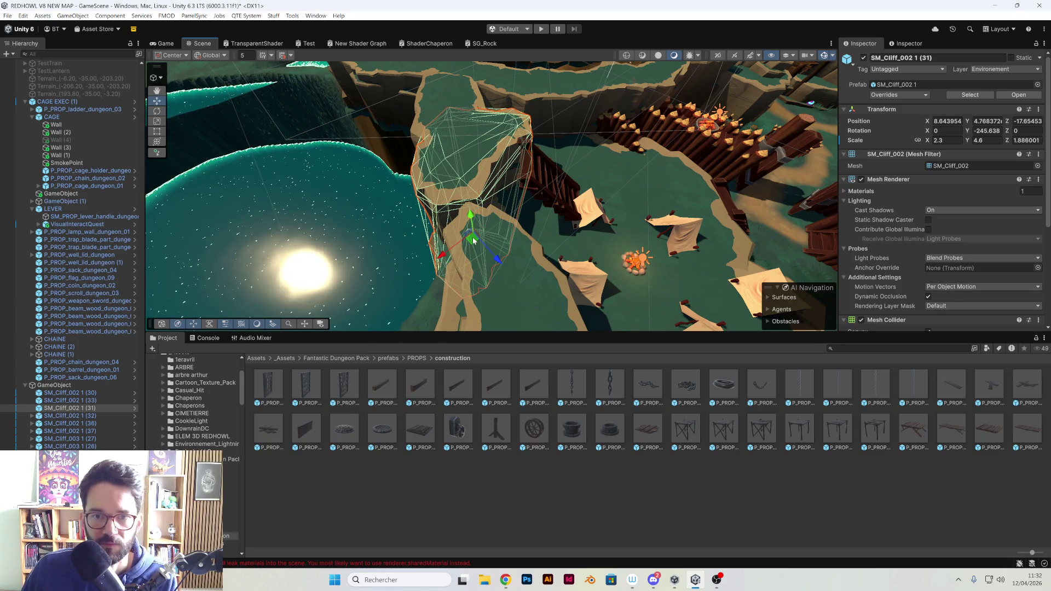
Nudge cliff (31), then shift and re-angle cliff SM_Cliff_003 1 (20) toward the bridge shoreline
{"action": "mouse_move", "coordinate": [473, 240]}
{"action": "left_mouse_down"}
{"action": "mouse_move", "coordinate": [486, 244]}
{"action": "mouse_move", "coordinate": [494, 291]}
{"action": "mouse_move", "coordinate": [468, 238]}
{"action": "left_mouse_up"}
{"action": "left_click", "coordinate": [490, 189]}
{"action": "key", "text": "f"}
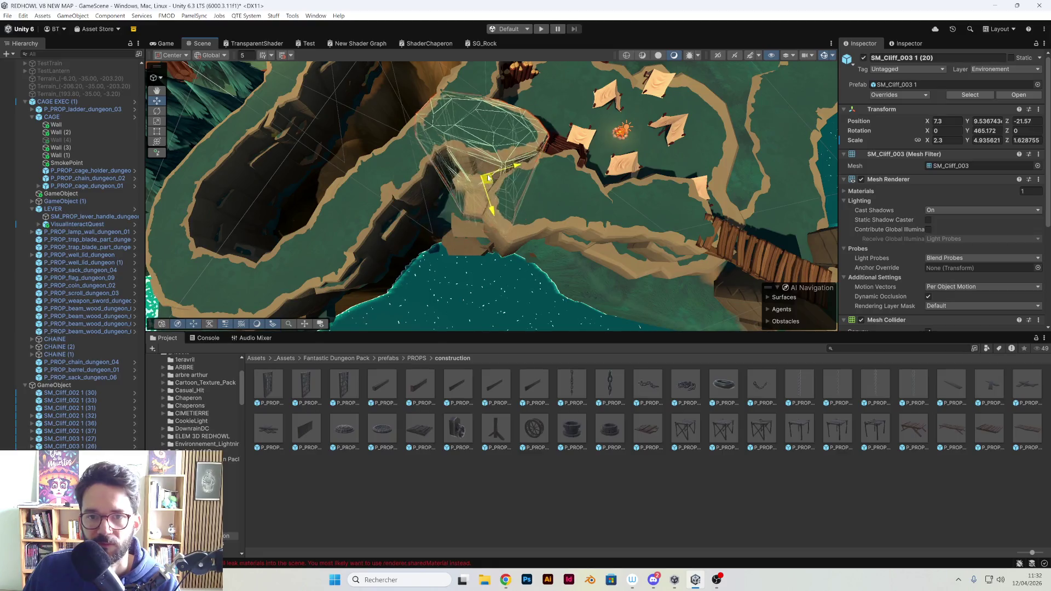
{"action": "left_click_drag", "start_coordinate": [484, 193], "coordinate": [476, 203]}
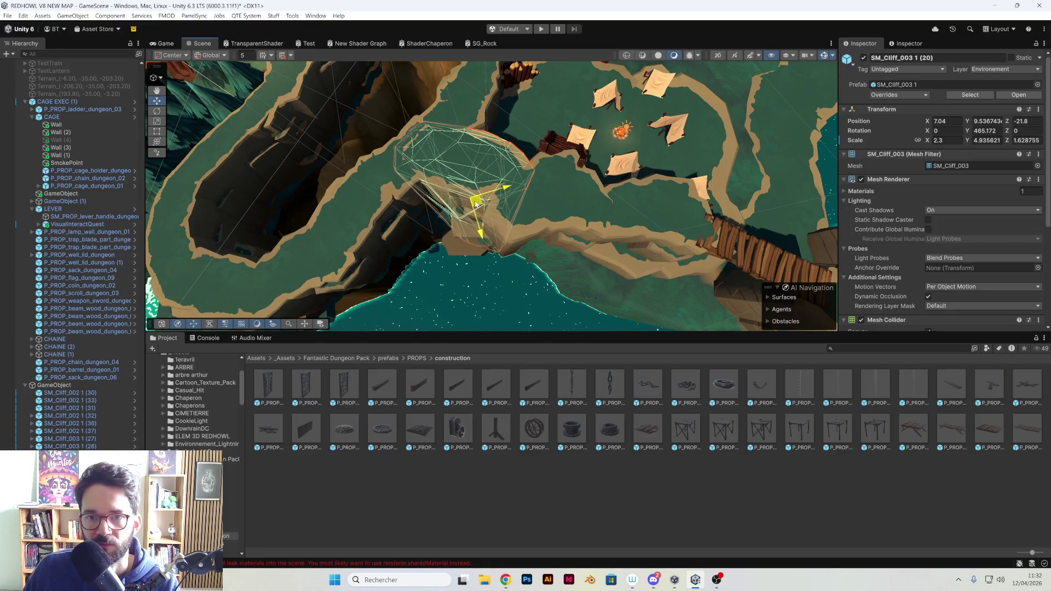
{"action": "left_click_drag", "start_coordinate": [546, 218], "coordinate": [632, 192]}
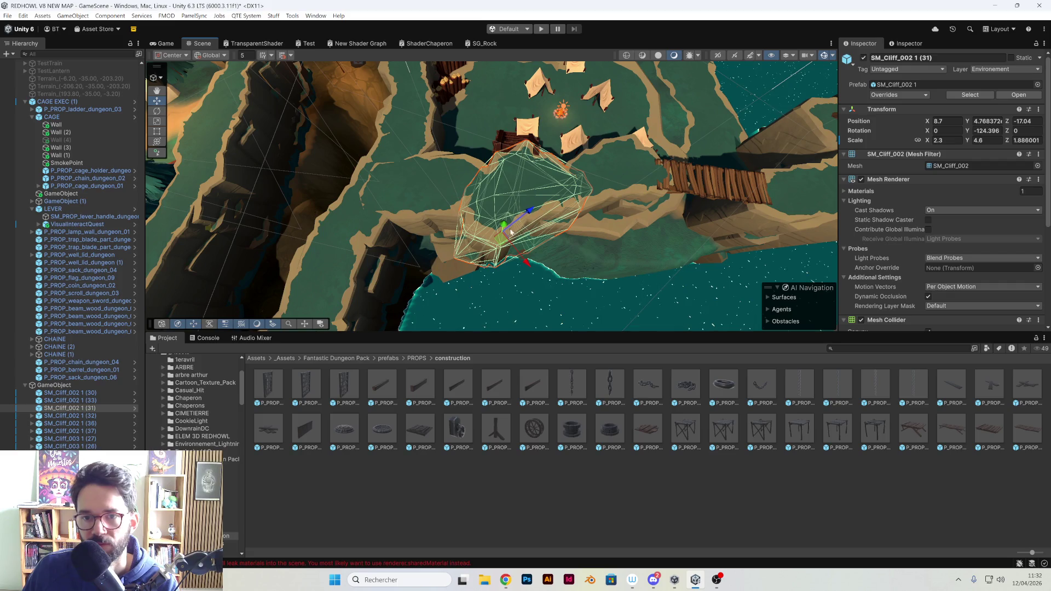
{"action": "mouse_move", "coordinate": [504, 275]}
{"action": "left_mouse_down"}
{"action": "mouse_move", "coordinate": [455, 262]}
{"action": "mouse_move", "coordinate": [549, 267]}
{"action": "mouse_move", "coordinate": [705, 224]}
{"action": "left_mouse_up"}
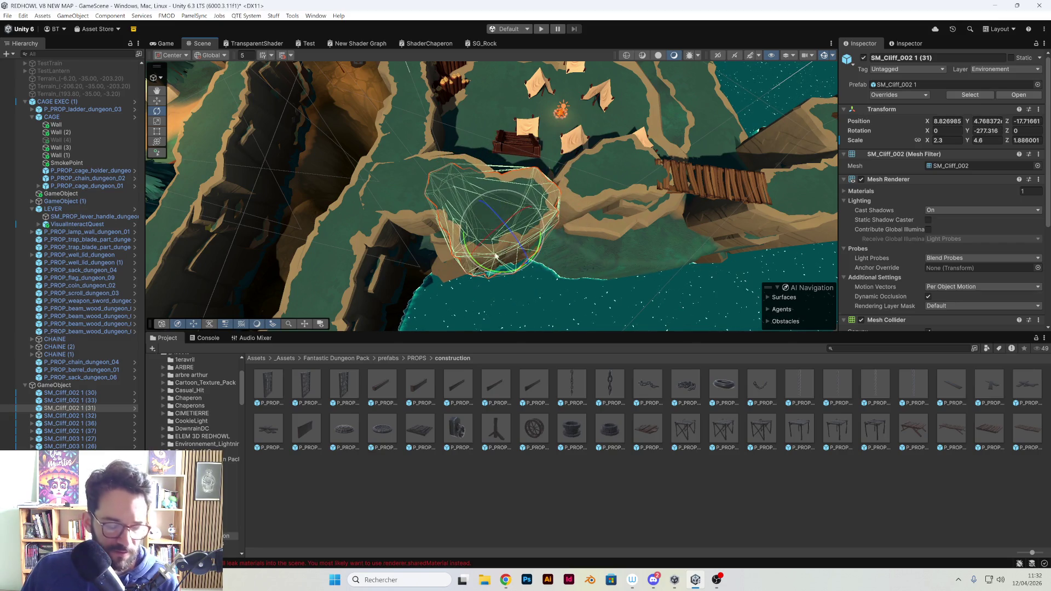
{"action": "left_click", "coordinate": [493, 233]}
{"action": "left_click", "coordinate": [480, 211]}
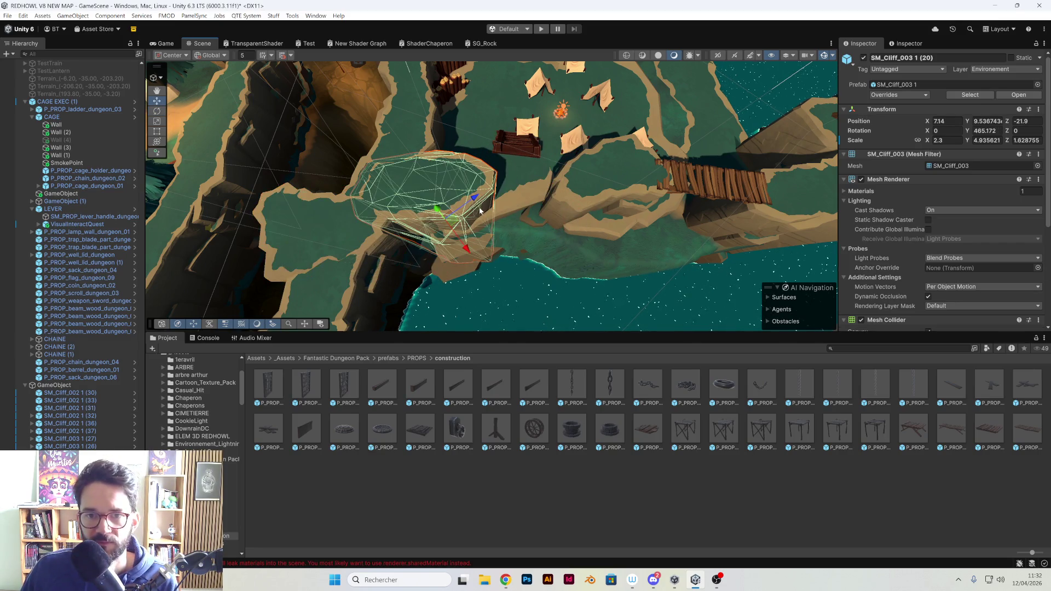
{"action": "mouse_move", "coordinate": [451, 225]}
{"action": "left_mouse_down"}
{"action": "mouse_move", "coordinate": [531, 222]}
{"action": "mouse_move", "coordinate": [509, 225]}
{"action": "left_mouse_up"}
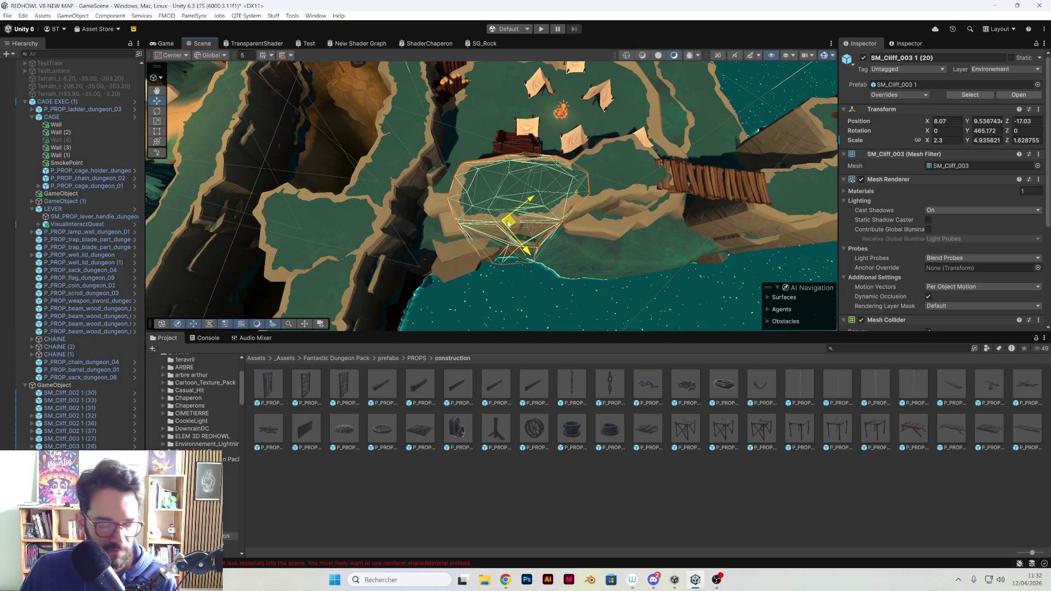
{"action": "mouse_move", "coordinate": [521, 260]}
{"action": "left_mouse_down"}
{"action": "mouse_move", "coordinate": [481, 259]}
{"action": "mouse_move", "coordinate": [507, 224]}
{"action": "mouse_move", "coordinate": [617, 217]}
{"action": "mouse_move", "coordinate": [360, 241]}
{"action": "left_mouse_up"}
{"action": "key", "text": "w"}
Move and spin cliff SM_Cliff_002 1 (31) to X 4.66, Z -20.09, rotation Y -421.833
{"action": "left_click", "coordinate": [361, 269]}
{"action": "left_click_drag", "start_coordinate": [418, 262], "coordinate": [490, 213]}
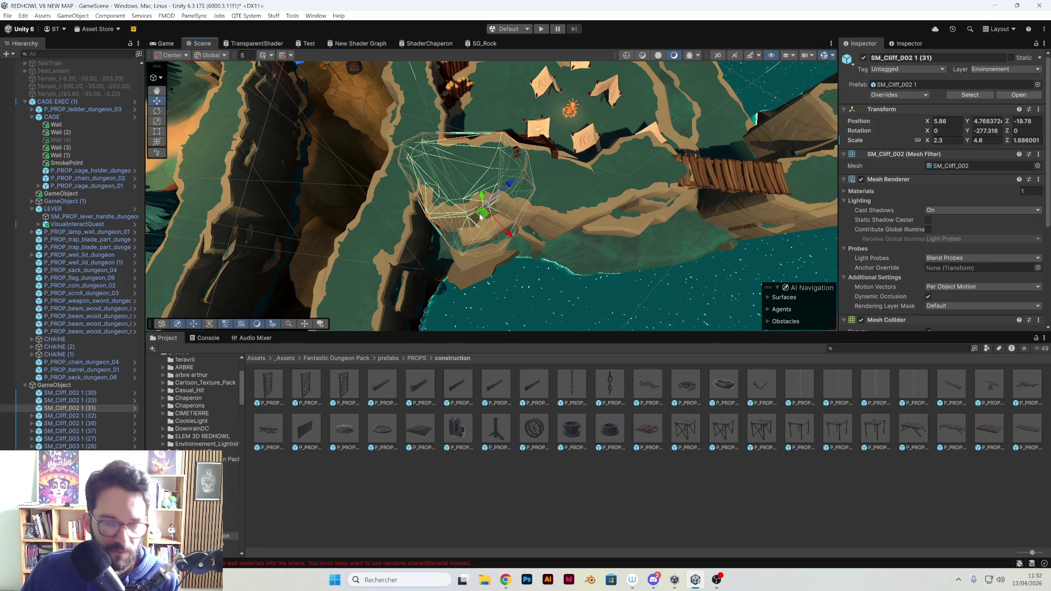
{"action": "left_click_drag", "start_coordinate": [460, 237], "coordinate": [685, 248]}
{"action": "key", "text": "w"}
{"action": "mouse_move", "coordinate": [489, 211]}
{"action": "left_mouse_down"}
{"action": "mouse_move", "coordinate": [470, 202]}
{"action": "mouse_move", "coordinate": [591, 227]}
{"action": "mouse_move", "coordinate": [688, 220]}
{"action": "left_mouse_up"}
{"action": "left_click", "coordinate": [676, 158]}
{"action": "mouse_move", "coordinate": [676, 158]}
{"action": "left_mouse_down"}
{"action": "mouse_move", "coordinate": [457, 171]}
{"action": "mouse_move", "coordinate": [458, 156]}
{"action": "mouse_move", "coordinate": [472, 229]}
{"action": "mouse_move", "coordinate": [622, 186]}
{"action": "mouse_move", "coordinate": [612, 155]}
{"action": "mouse_move", "coordinate": [518, 202]}
{"action": "mouse_move", "coordinate": [459, 178]}
{"action": "mouse_move", "coordinate": [534, 257]}
{"action": "mouse_move", "coordinate": [402, 218]}
{"action": "left_mouse_up"}
{"action": "left_click", "coordinate": [497, 227]}
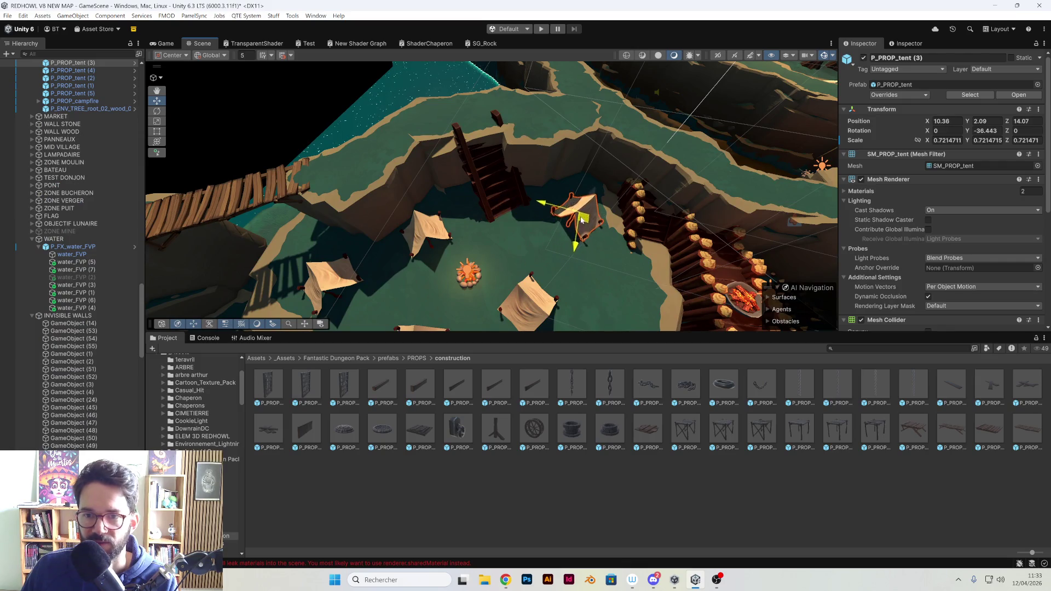
Save the scene via File > Save and enter Play mode on the 'Vous êtes un loup' card
{"action": "left_click", "coordinate": [478, 213]}
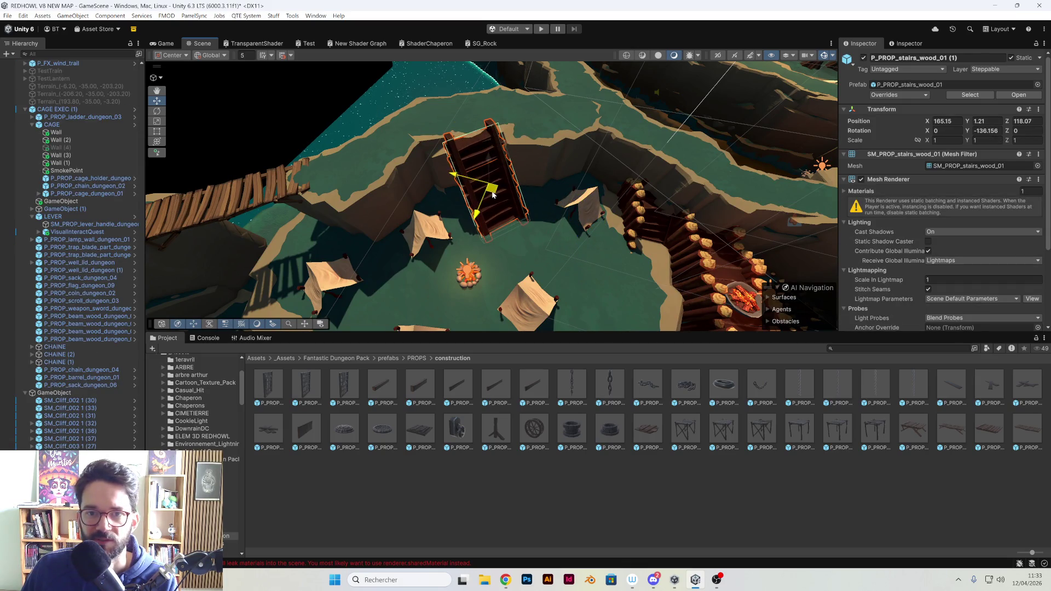
{"action": "left_click_drag", "start_coordinate": [438, 198], "coordinate": [609, 186]}
{"action": "mouse_move", "coordinate": [493, 176]}
{"action": "left_mouse_down"}
{"action": "mouse_move", "coordinate": [425, 151]}
{"action": "mouse_move", "coordinate": [252, 42]}
{"action": "left_mouse_up"}
{"action": "left_click", "coordinate": [8, 15]}
{"action": "left_click", "coordinate": [22, 61]}
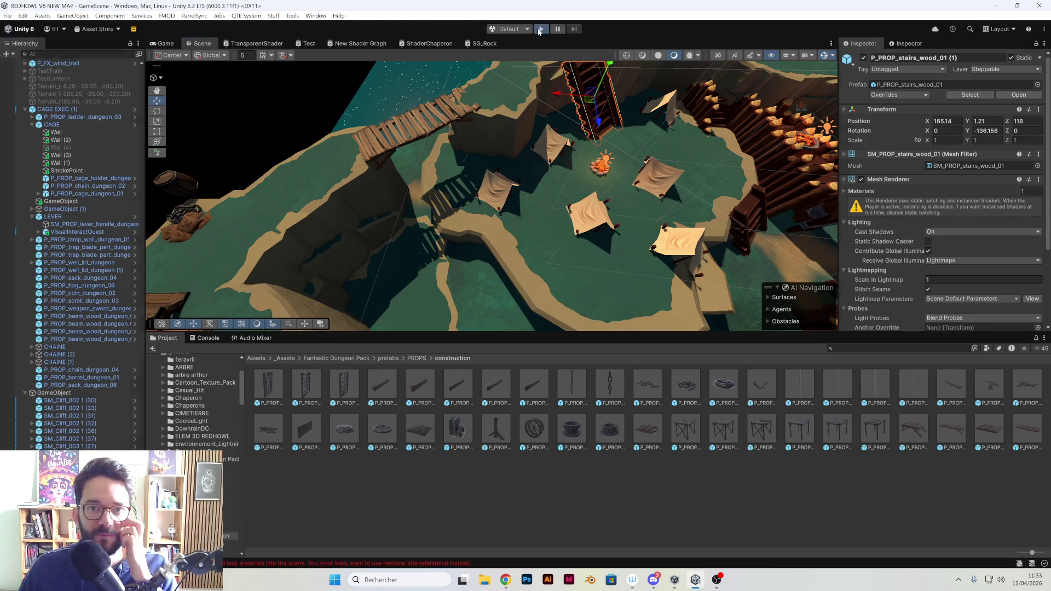
{"action": "left_click", "coordinate": [541, 30]}
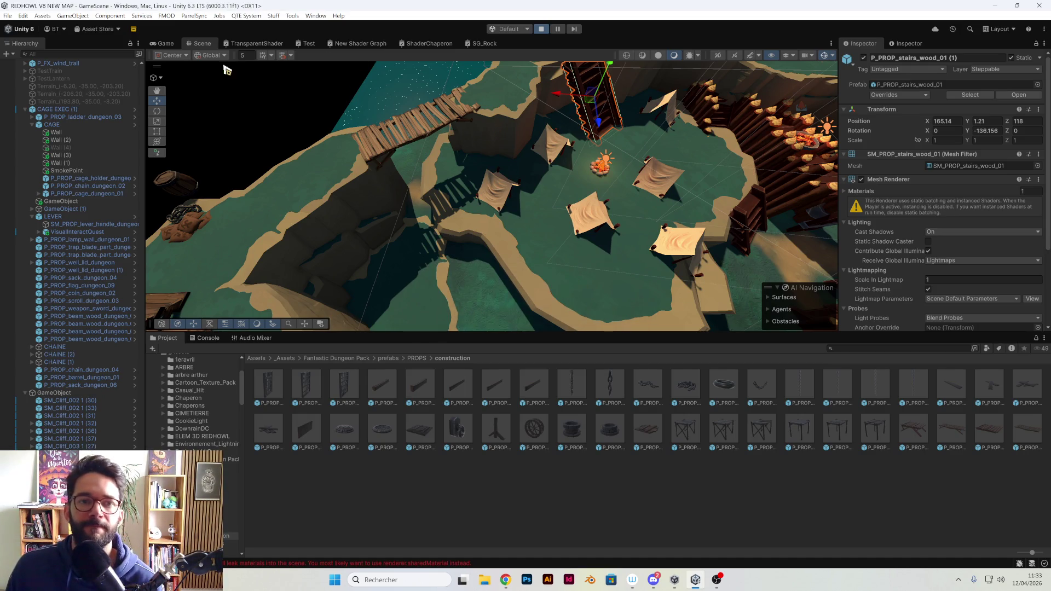
{"action": "left_click", "coordinate": [166, 44]}
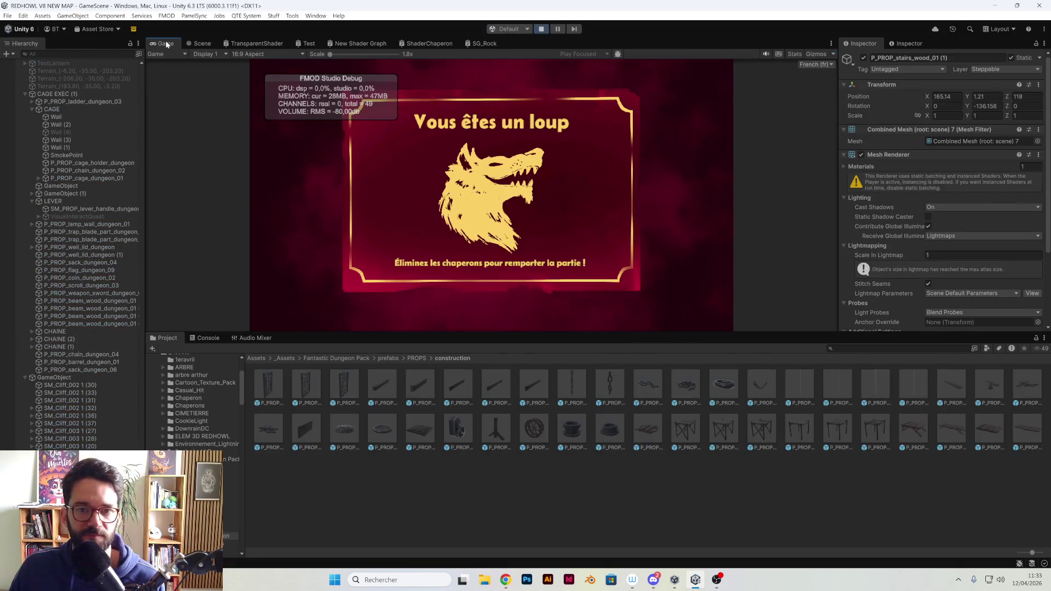
Playtest the level in a maximized Game view around the camp and cliffs, then stop
{"action": "double_click", "coordinate": [166, 44]}
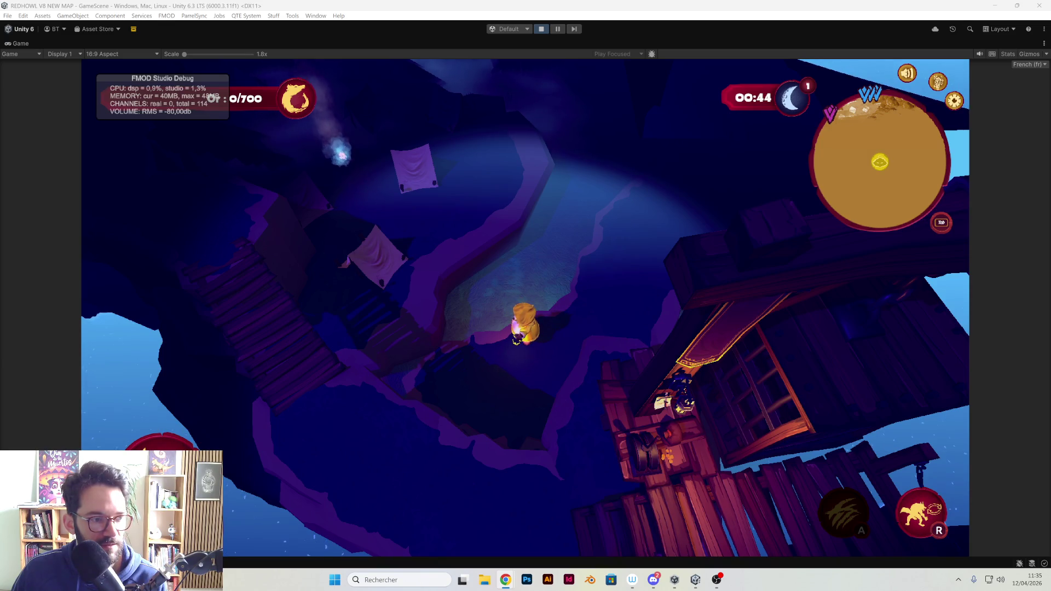
{"action": "left_click", "coordinate": [541, 30]}
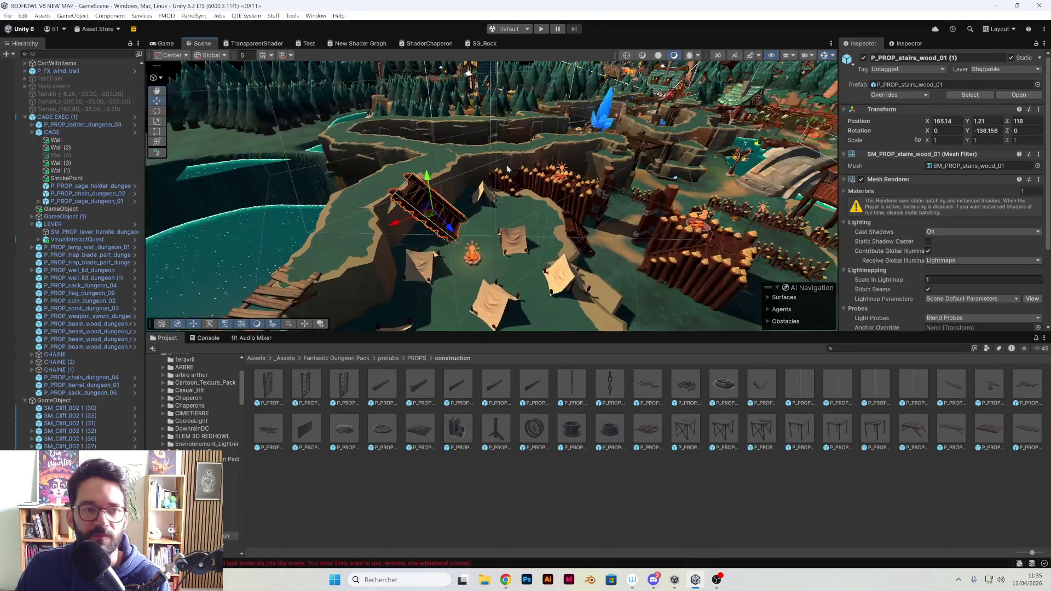
Select the DOME cliff group under Environnement > MINE V2 > FALAISE in the Hierarchy
{"action": "scroll", "coordinate": [53, 372], "scroll_direction": "up", "scroll_amount": 10}
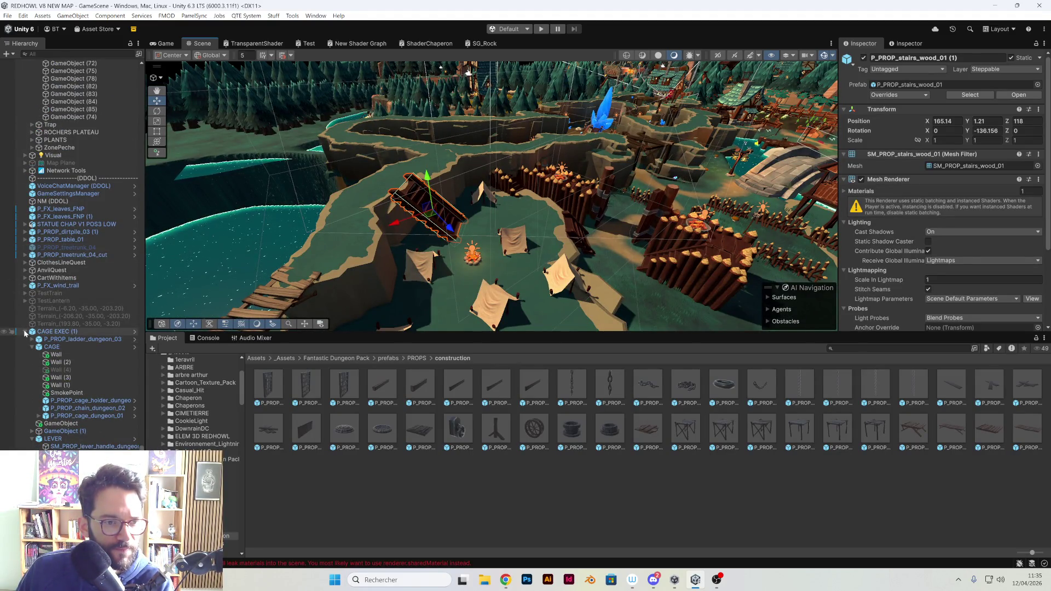
{"action": "scroll", "coordinate": [71, 296], "scroll_direction": "down", "scroll_amount": 15}
{"action": "scroll", "coordinate": [71, 296], "scroll_direction": "up", "scroll_amount": 15}
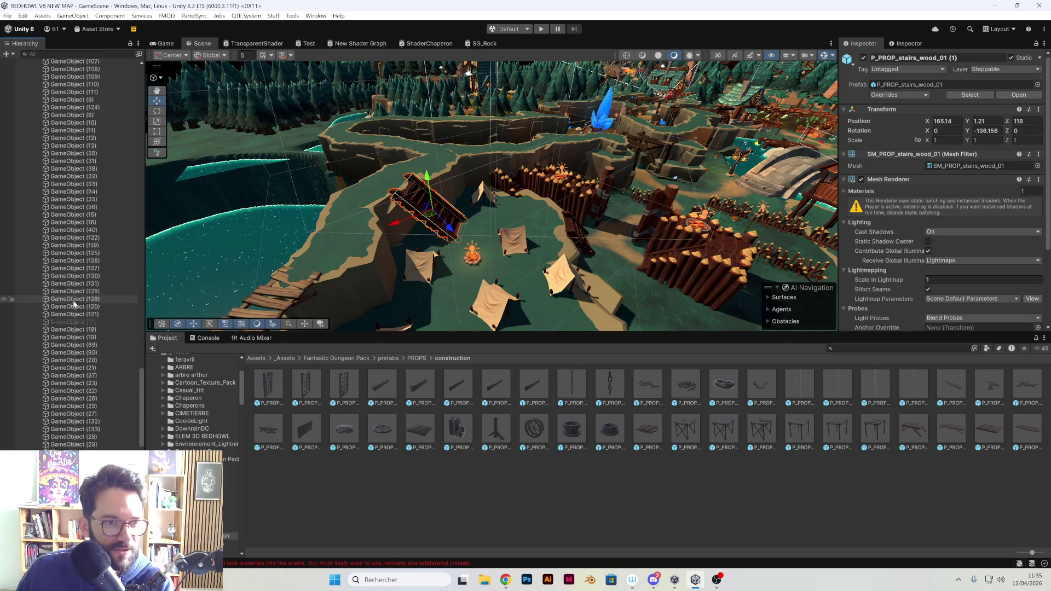
{"action": "scroll", "coordinate": [82, 230], "scroll_direction": "up", "scroll_amount": 10}
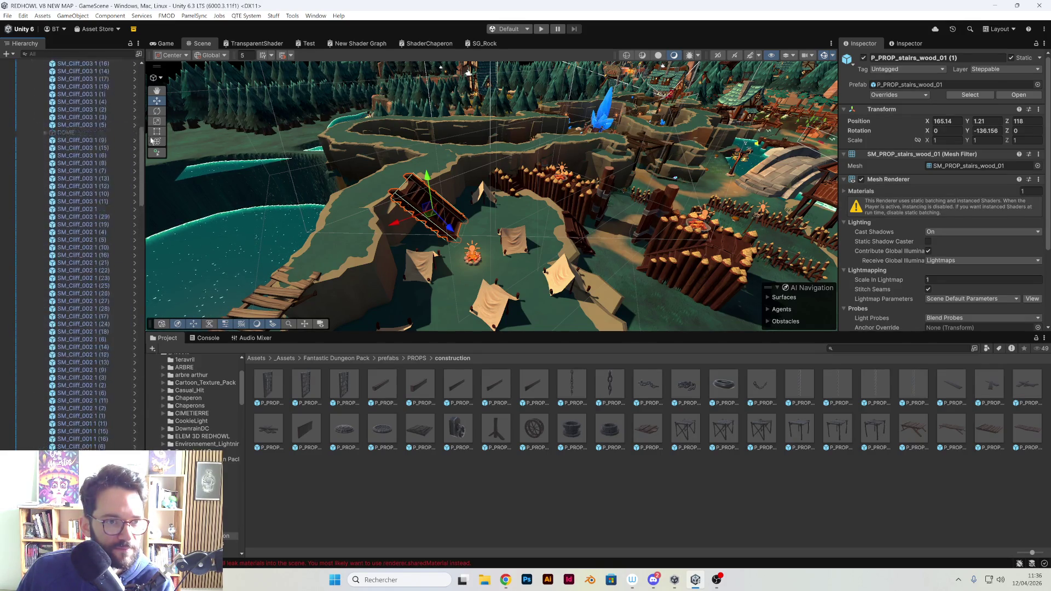
{"action": "left_click", "coordinate": [71, 234]}
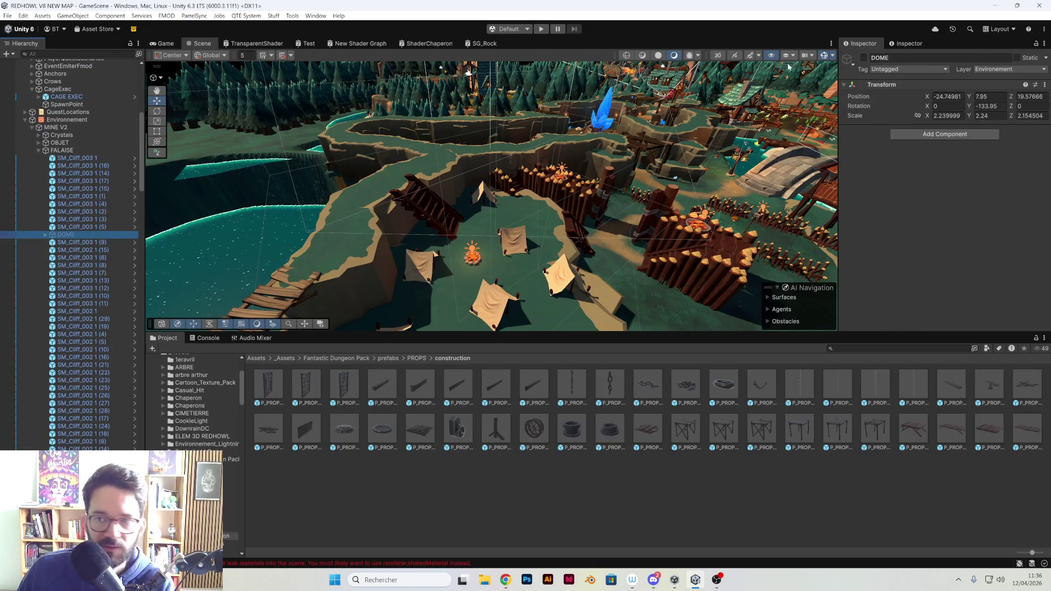
{"action": "left_click", "coordinate": [864, 57]}
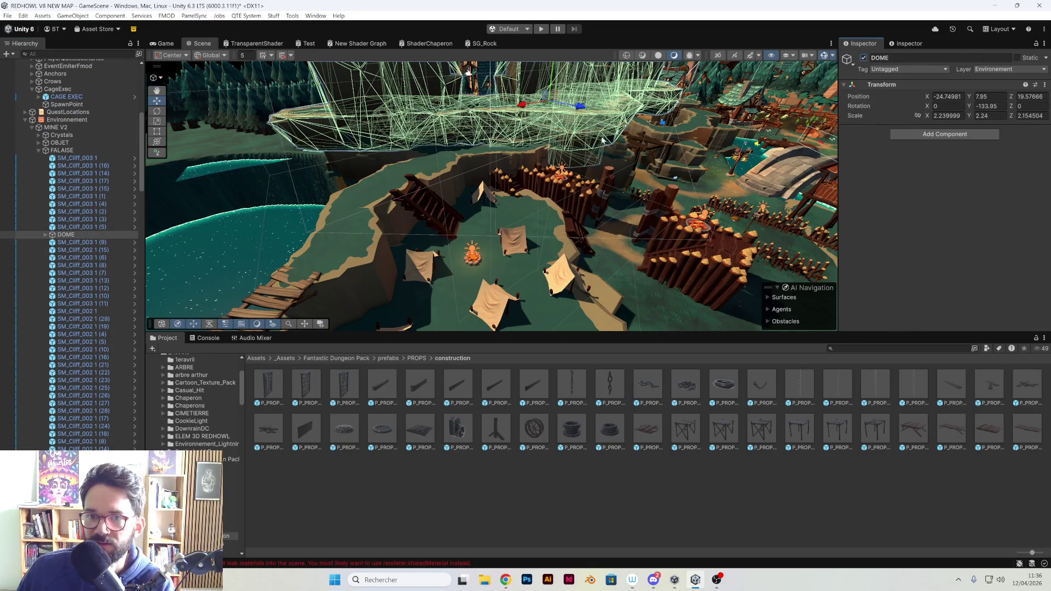
{"action": "key", "text": "f"}
{"action": "mouse_move", "coordinate": [528, 153]}
{"action": "left_mouse_down"}
{"action": "mouse_move", "coordinate": [397, 140]}
{"action": "mouse_move", "coordinate": [826, 56]}
{"action": "left_mouse_up"}
{"action": "left_click", "coordinate": [825, 55]}
{"action": "mouse_move", "coordinate": [599, 331]}
{"action": "left_mouse_down"}
{"action": "mouse_move", "coordinate": [633, 493]}
{"action": "mouse_move", "coordinate": [564, 286]}
{"action": "mouse_move", "coordinate": [532, 304]}
{"action": "mouse_move", "coordinate": [481, 289]}
{"action": "mouse_move", "coordinate": [487, 307]}
{"action": "mouse_move", "coordinate": [455, 258]}
{"action": "left_mouse_up"}
{"action": "scroll", "coordinate": [446, 244], "scroll_direction": "up", "scroll_amount": 4}
{"action": "left_click", "coordinate": [447, 243]}
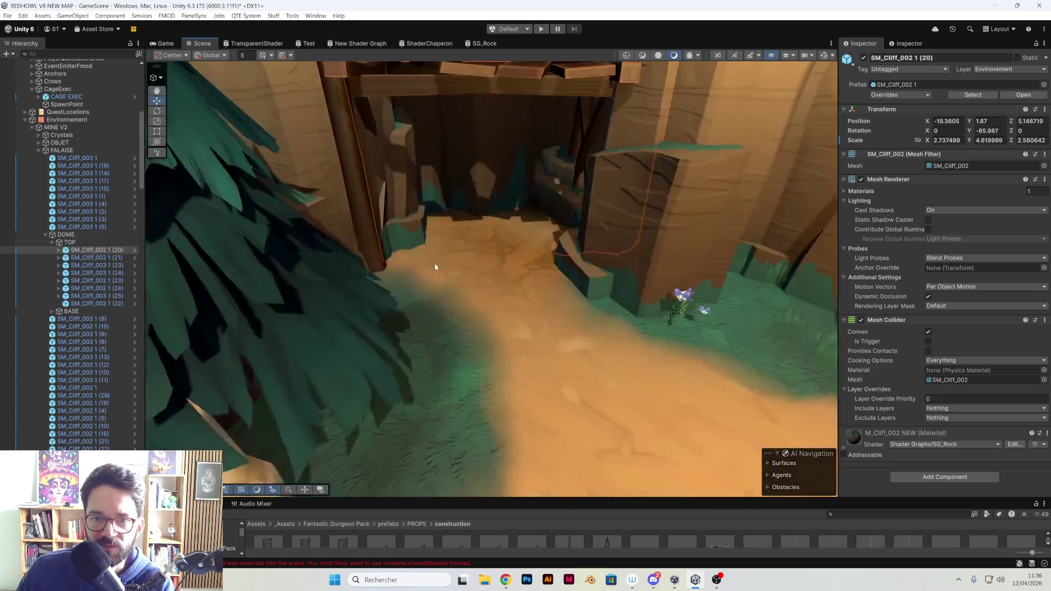
{"action": "scroll", "coordinate": [435, 264], "scroll_direction": "down", "scroll_amount": 5}
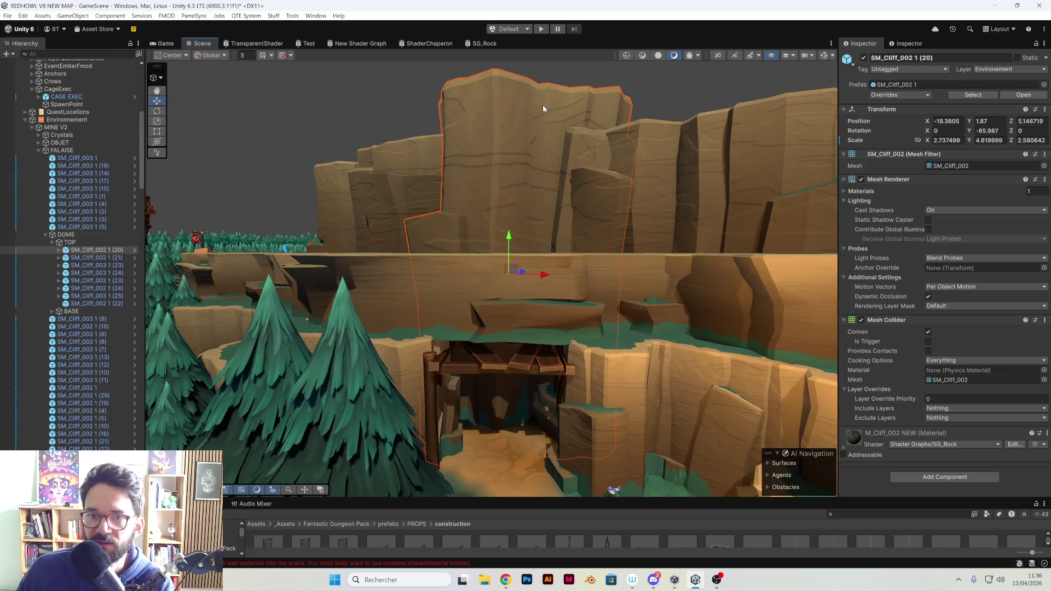
{"action": "left_click_drag", "start_coordinate": [543, 108], "coordinate": [548, 180]}
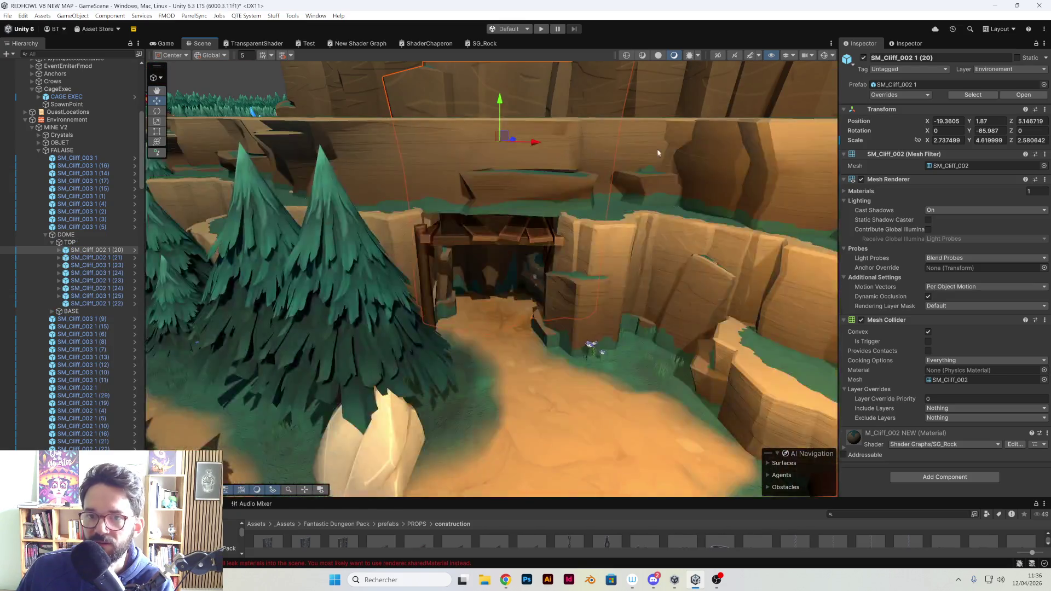
{"action": "left_click", "coordinate": [862, 321]}
{"action": "mouse_move", "coordinate": [624, 270]}
{"action": "left_mouse_down"}
{"action": "mouse_move", "coordinate": [591, 297]}
{"action": "mouse_move", "coordinate": [481, 182]}
{"action": "left_mouse_up"}
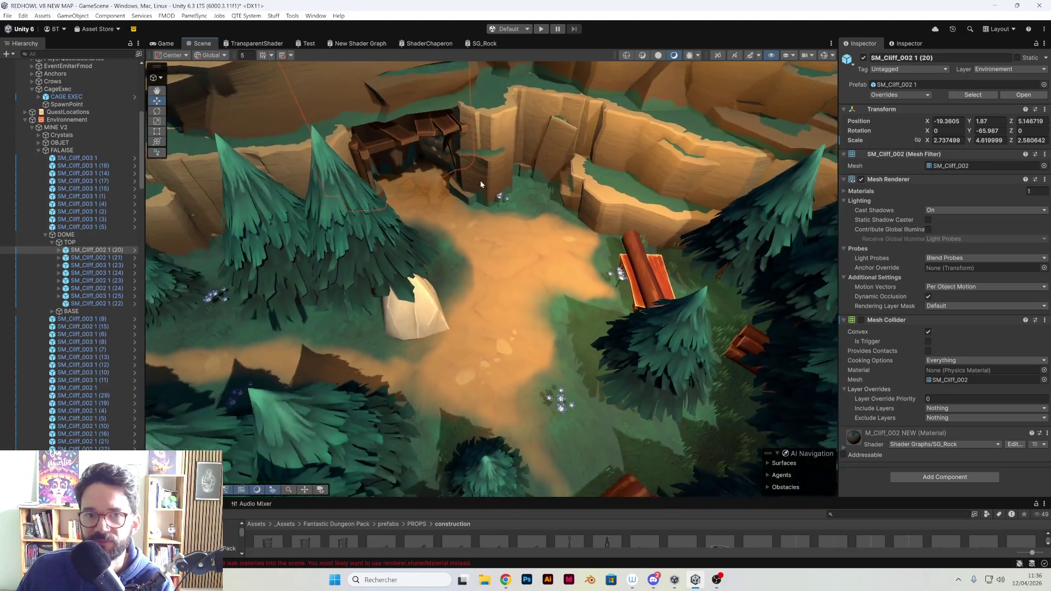
{"action": "scroll", "coordinate": [479, 175], "scroll_direction": "down", "scroll_amount": 5}
{"action": "right_click", "coordinate": [419, 151]}
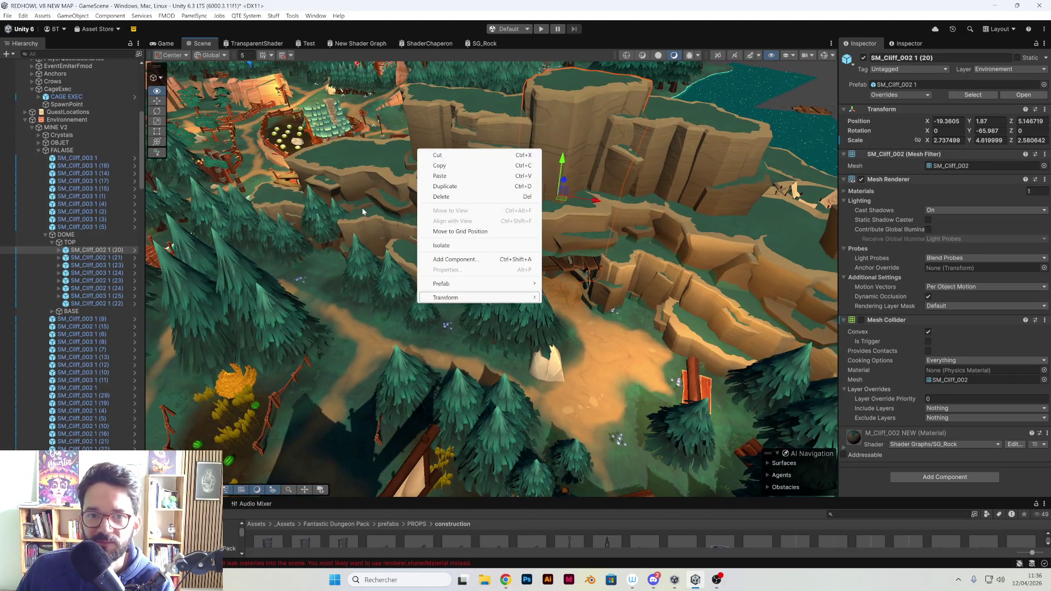
{"action": "left_click", "coordinate": [362, 213]}
{"action": "mouse_move", "coordinate": [363, 213]}
{"action": "left_mouse_down"}
{"action": "mouse_move", "coordinate": [523, 238]}
{"action": "mouse_move", "coordinate": [625, 222]}
{"action": "mouse_move", "coordinate": [766, 261]}
{"action": "left_mouse_up"}
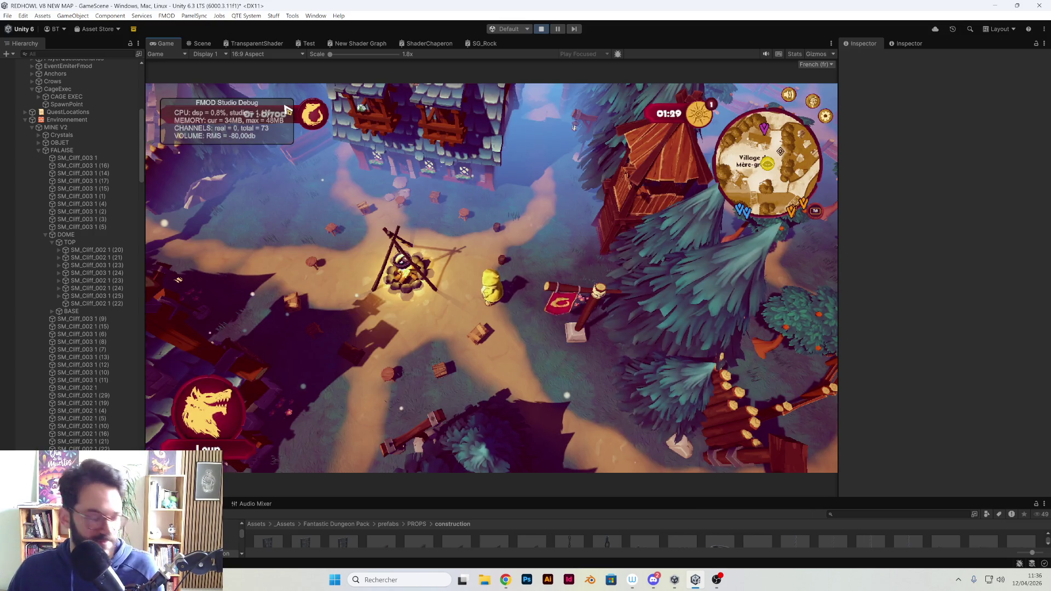
Playtest full-screen, walking around the village camp to check the cliffs, then stop
{"action": "double_click", "coordinate": [162, 43]}
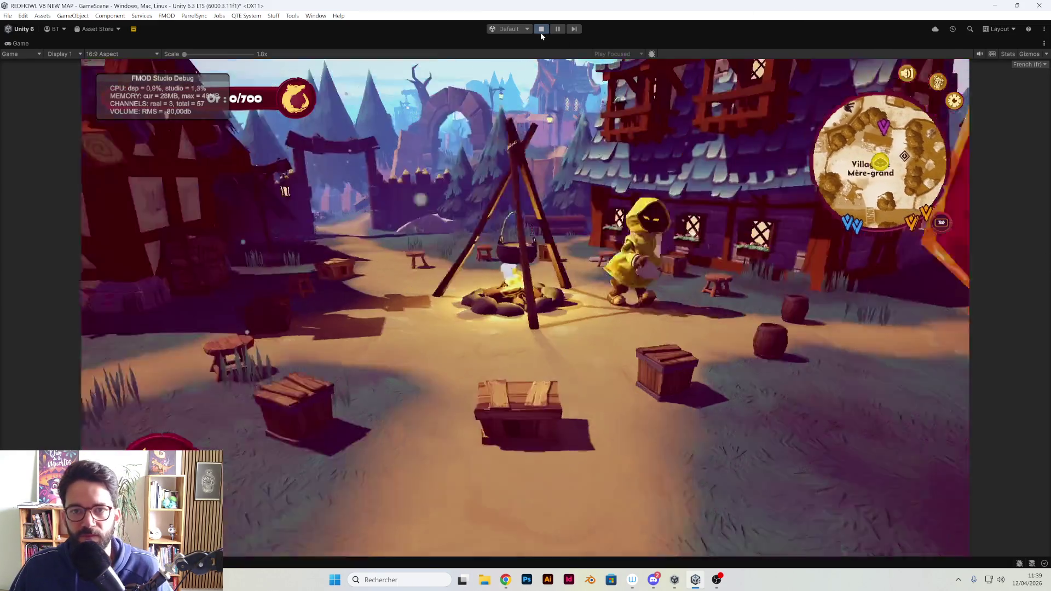
{"action": "left_click", "coordinate": [541, 30]}
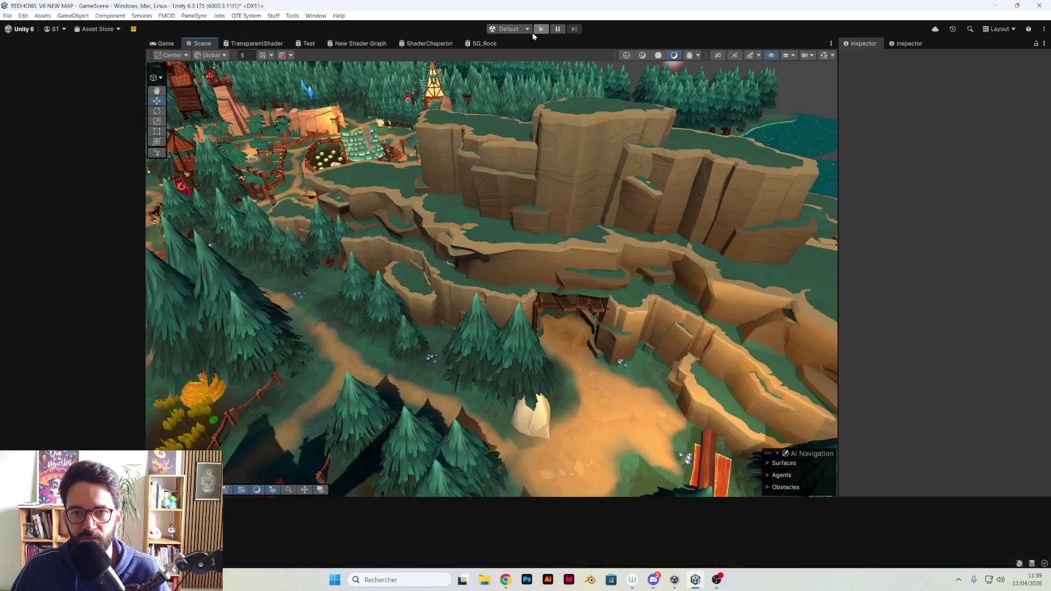
Replay the level, walking south over the bridge, along the forest path and behind the cliff
{"action": "left_click", "coordinate": [540, 30]}
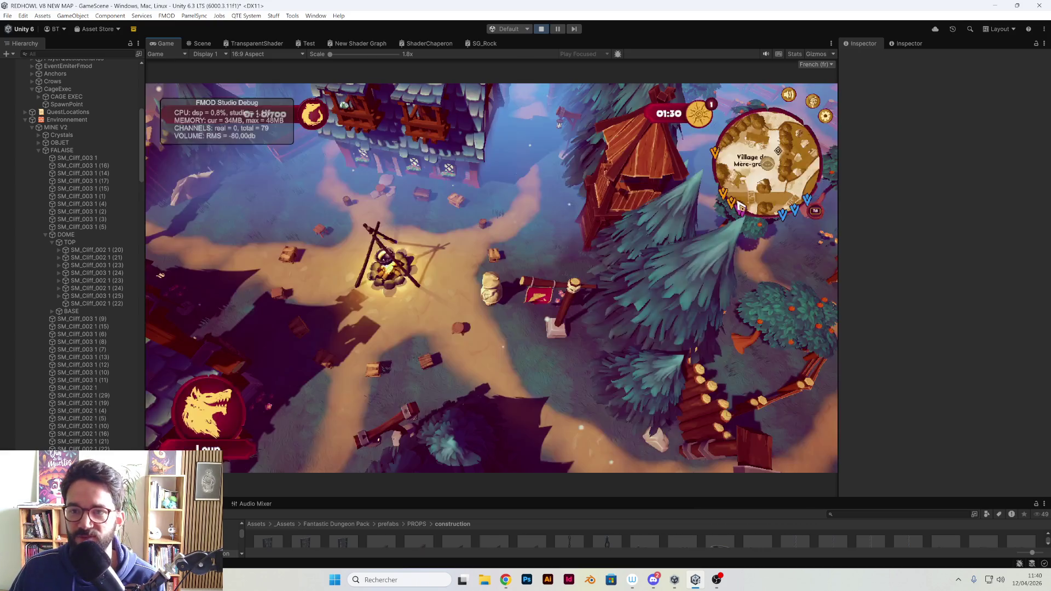
{"action": "key", "text": "s"}
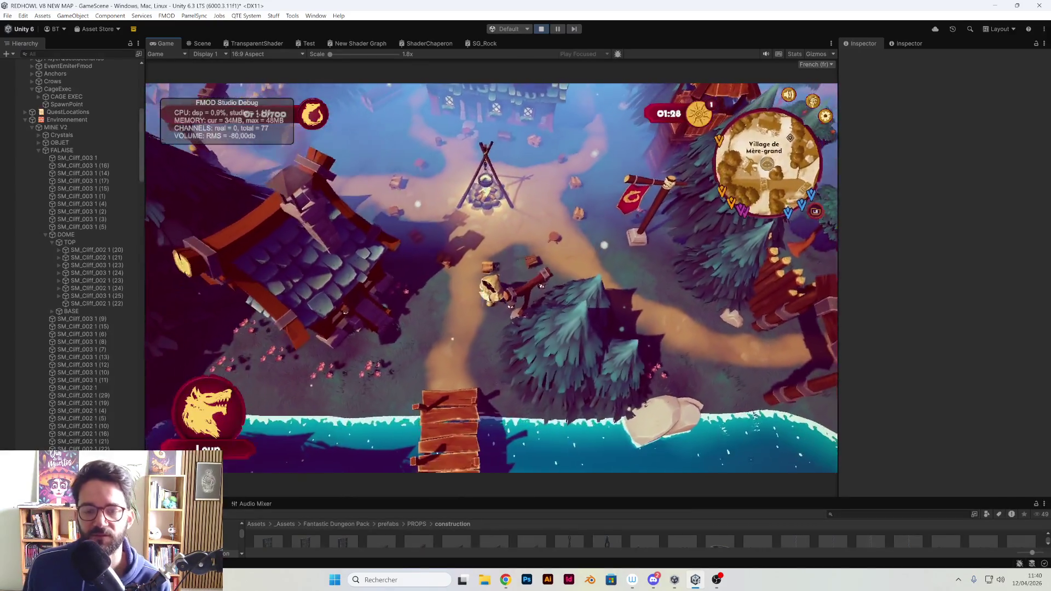
{"action": "key", "text": "s"}
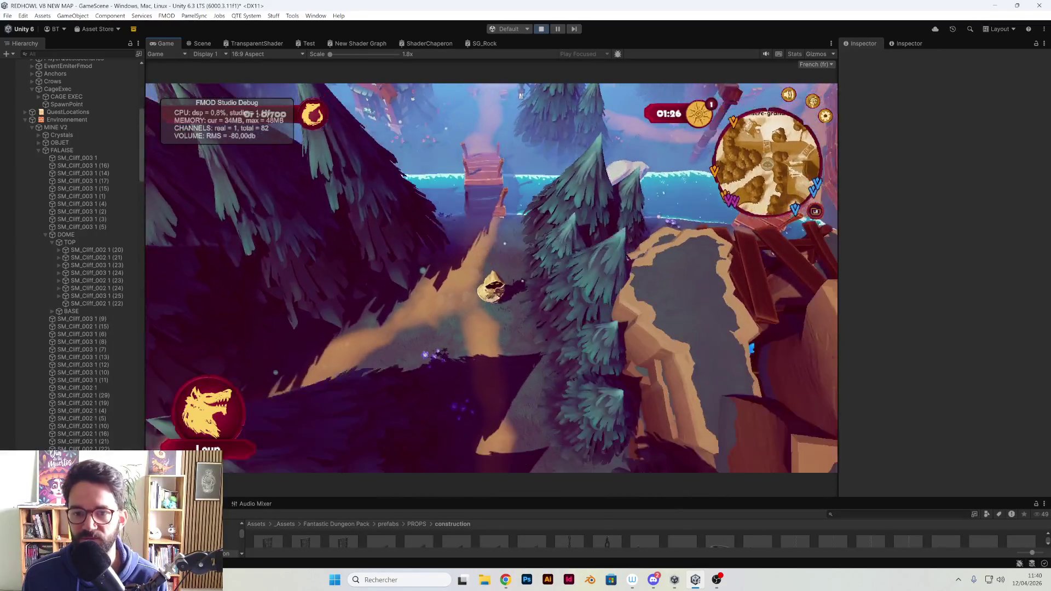
{"action": "key", "text": "s"}
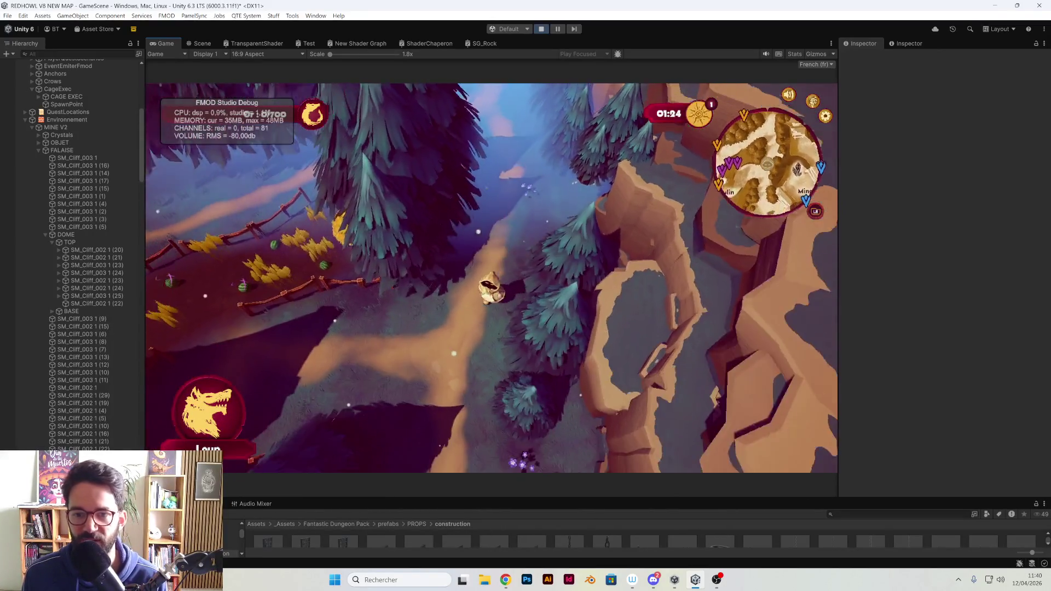
{"action": "key", "text": "s"}
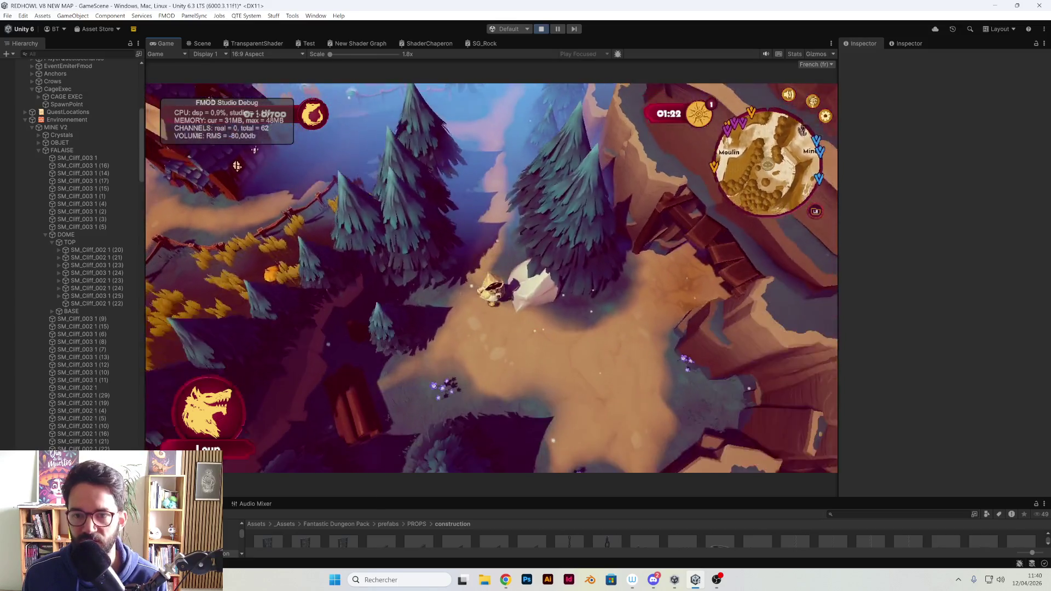
{"action": "key", "text": "s"}
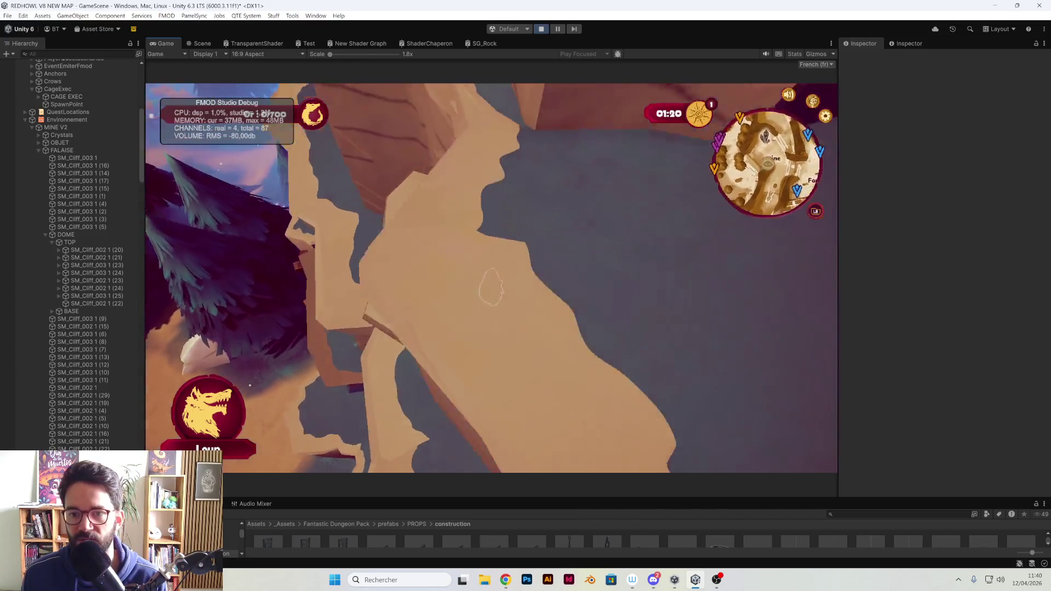
{"action": "key", "text": "s"}
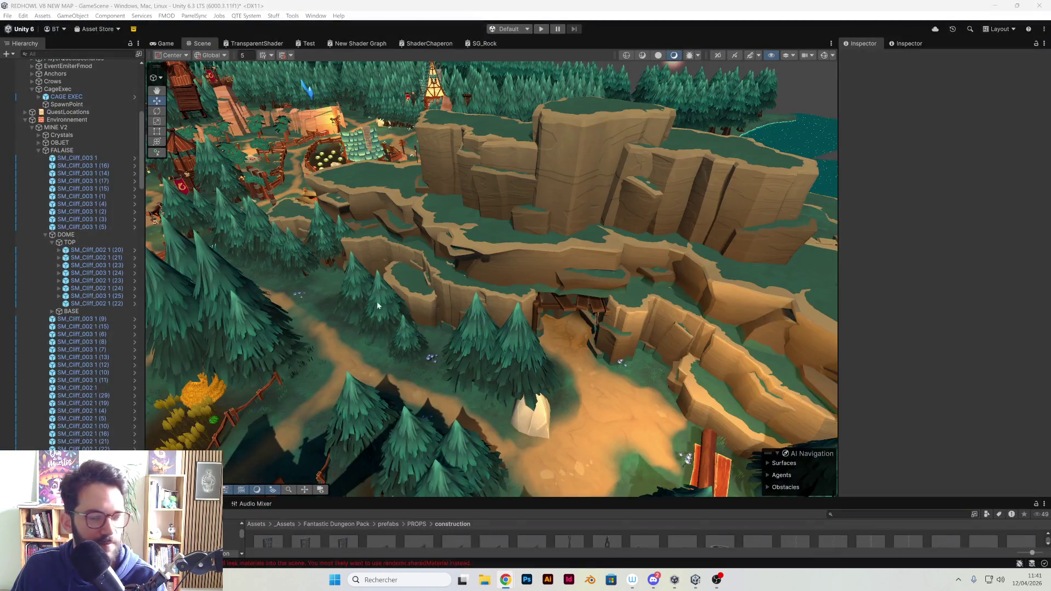
Deactivate the DOME cliff group to hide it from the scene
{"action": "mouse_move", "coordinate": [512, 328]}
{"action": "left_mouse_down"}
{"action": "mouse_move", "coordinate": [530, 265]}
{"action": "mouse_move", "coordinate": [345, 234]}
{"action": "left_mouse_up"}
{"action": "left_click", "coordinate": [66, 234]}
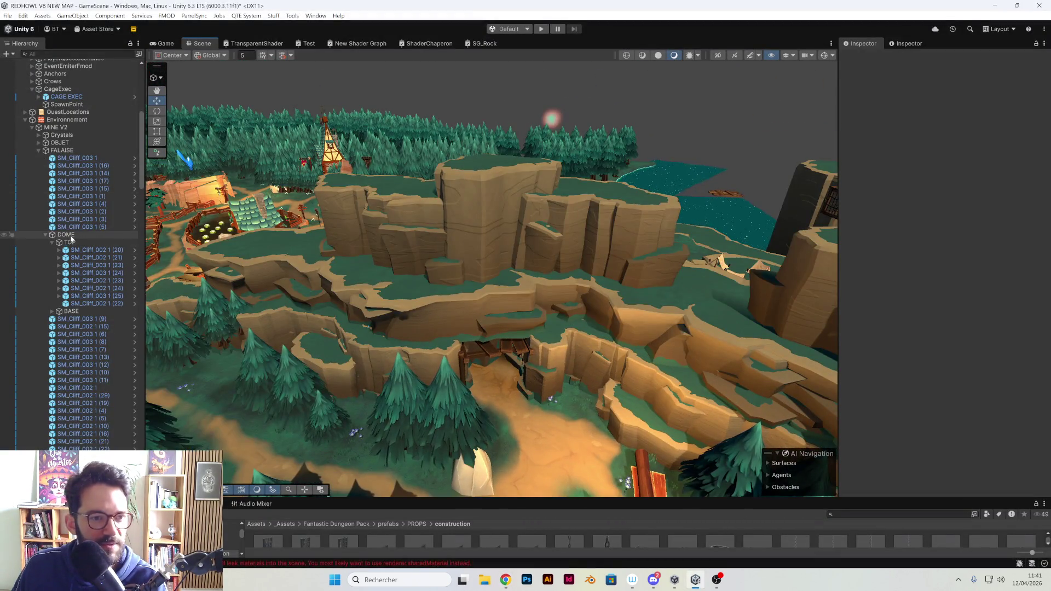
{"action": "left_click", "coordinate": [864, 58]}
Frame the water plane near the bridge and select the Spawn terrain
{"action": "mouse_move", "coordinate": [690, 153]}
{"action": "left_mouse_down"}
{"action": "mouse_move", "coordinate": [570, 198]}
{"action": "mouse_move", "coordinate": [604, 179]}
{"action": "mouse_move", "coordinate": [582, 228]}
{"action": "mouse_move", "coordinate": [630, 329]}
{"action": "mouse_move", "coordinate": [704, 352]}
{"action": "mouse_move", "coordinate": [459, 410]}
{"action": "left_mouse_up"}
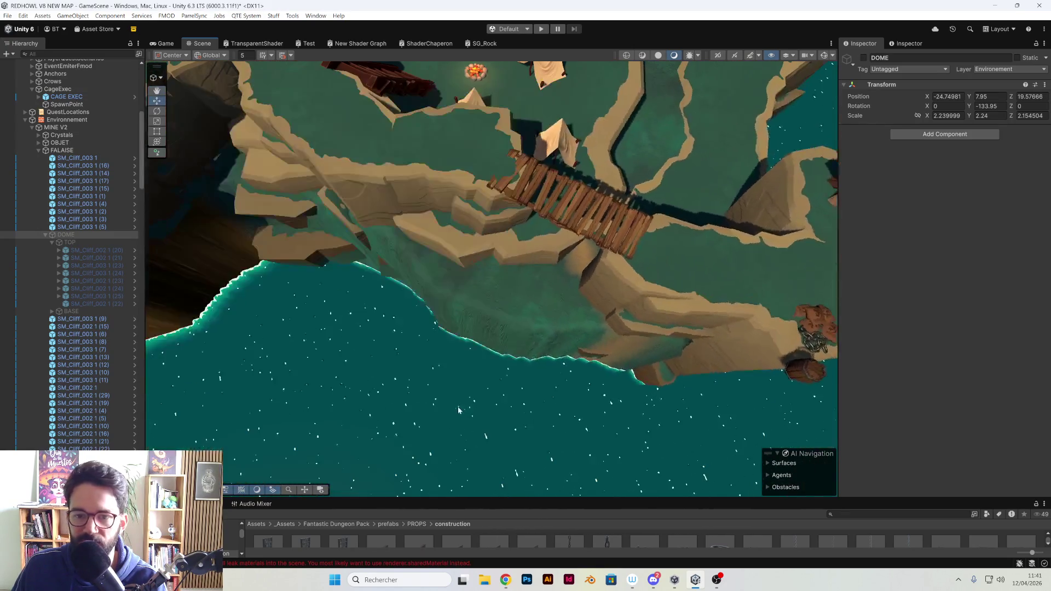
{"action": "left_click", "coordinate": [539, 342]}
{"action": "scroll", "coordinate": [93, 230], "scroll_direction": "down", "scroll_amount": 10}
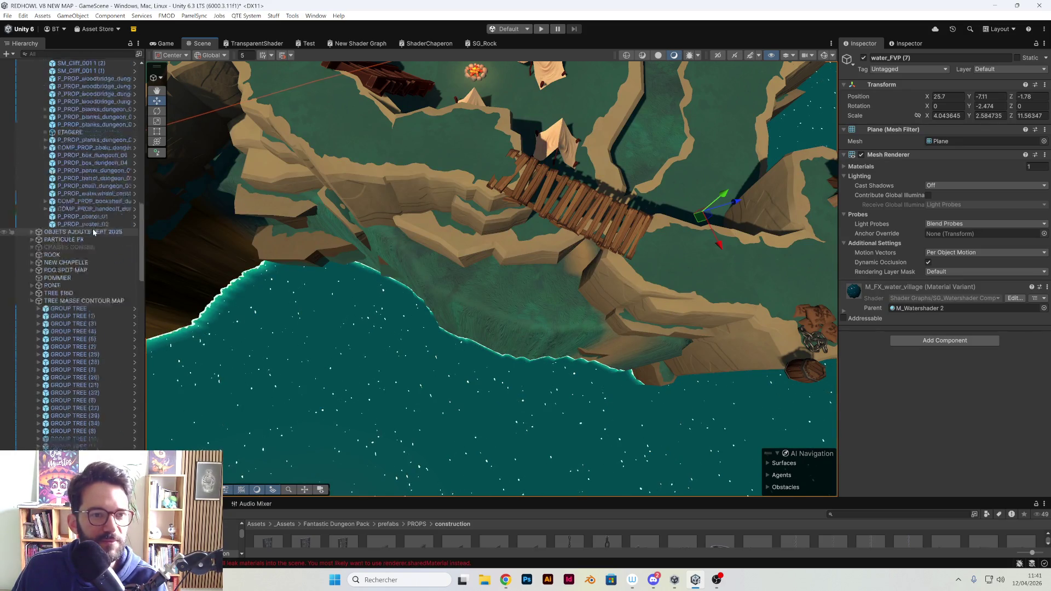
{"action": "scroll", "coordinate": [93, 235], "scroll_direction": "up", "scroll_amount": 15}
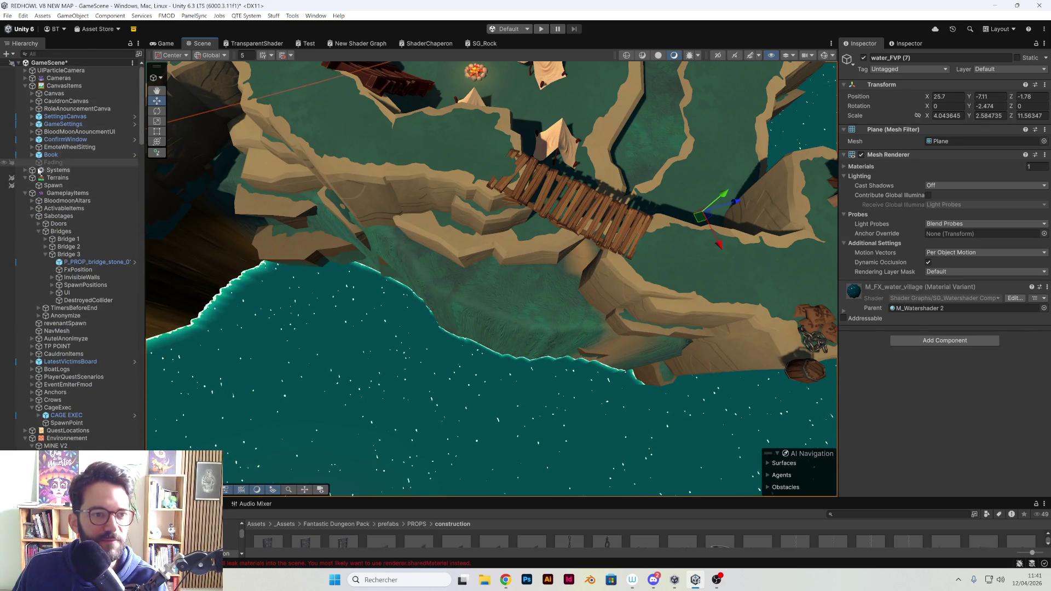
{"action": "key", "text": "f"}
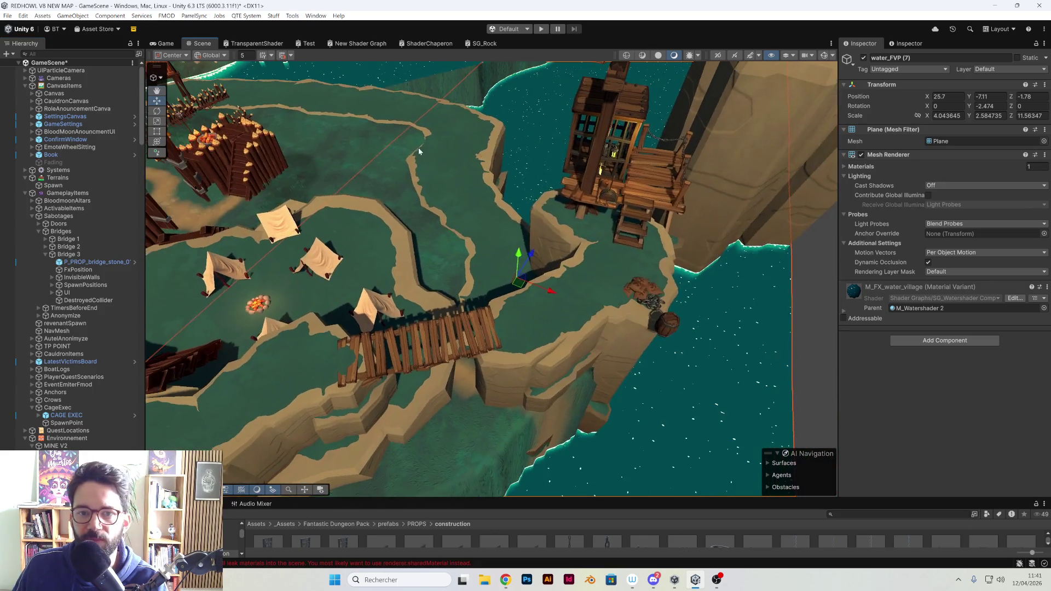
{"action": "left_click", "coordinate": [355, 141]}
Use Set Height (height -10, brush 4, opacity 36) on Spawn to lower the cliff slope into water
{"action": "key", "text": "f"}
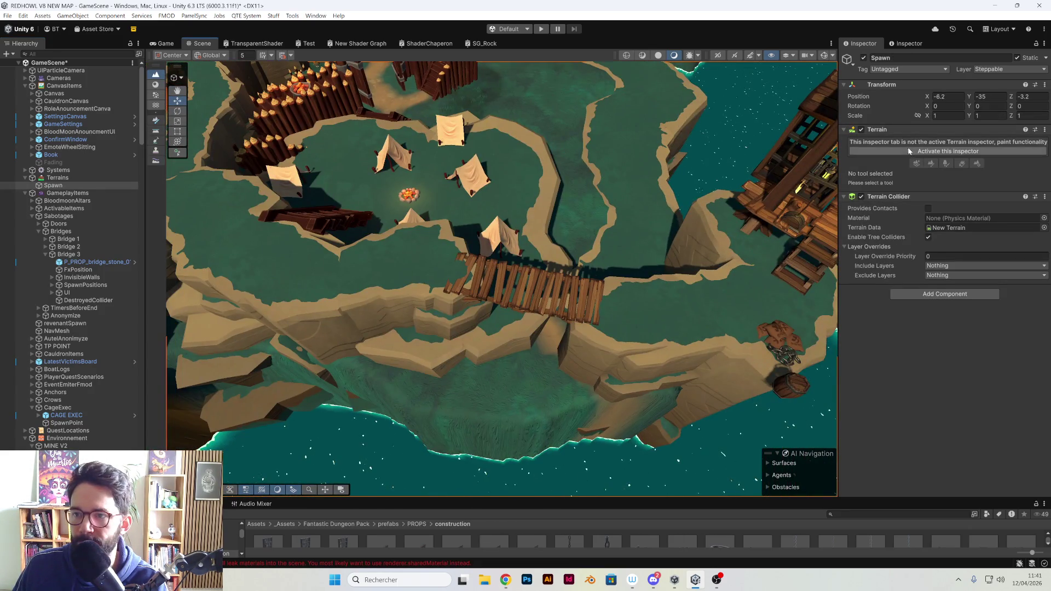
{"action": "left_click", "coordinate": [909, 149]}
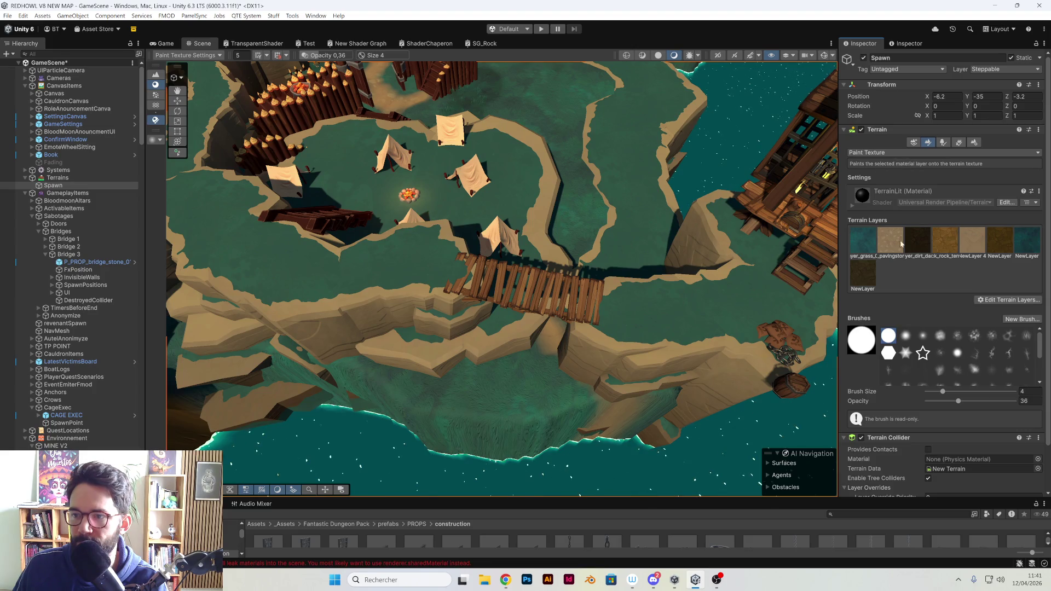
{"action": "left_click", "coordinate": [920, 152]}
{"action": "left_click", "coordinate": [876, 196]}
{"action": "scroll", "coordinate": [692, 317], "scroll_direction": "up", "scroll_amount": 3}
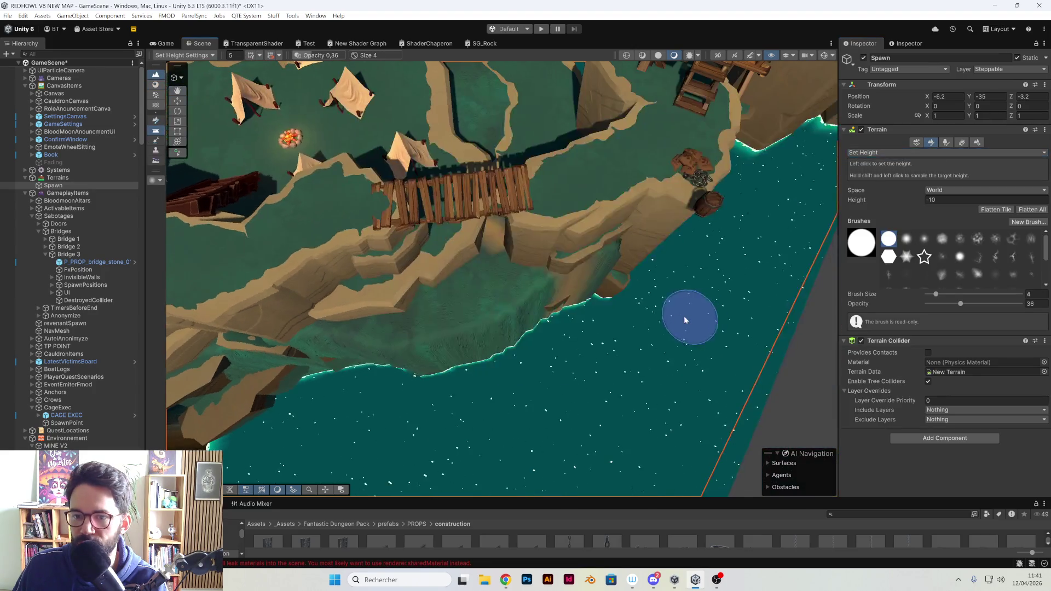
{"action": "mouse_move", "coordinate": [534, 284]}
{"action": "left_mouse_down"}
{"action": "mouse_move", "coordinate": [504, 286]}
{"action": "mouse_move", "coordinate": [521, 317]}
{"action": "mouse_move", "coordinate": [470, 348]}
{"action": "left_mouse_up"}
Orbit around the bridge, dock and village into a close top-down view of the camp shoreline
{"action": "mouse_move", "coordinate": [408, 366]}
{"action": "left_mouse_down"}
{"action": "mouse_move", "coordinate": [399, 336]}
{"action": "mouse_move", "coordinate": [492, 305]}
{"action": "mouse_move", "coordinate": [417, 304]}
{"action": "mouse_move", "coordinate": [424, 261]}
{"action": "left_mouse_up"}
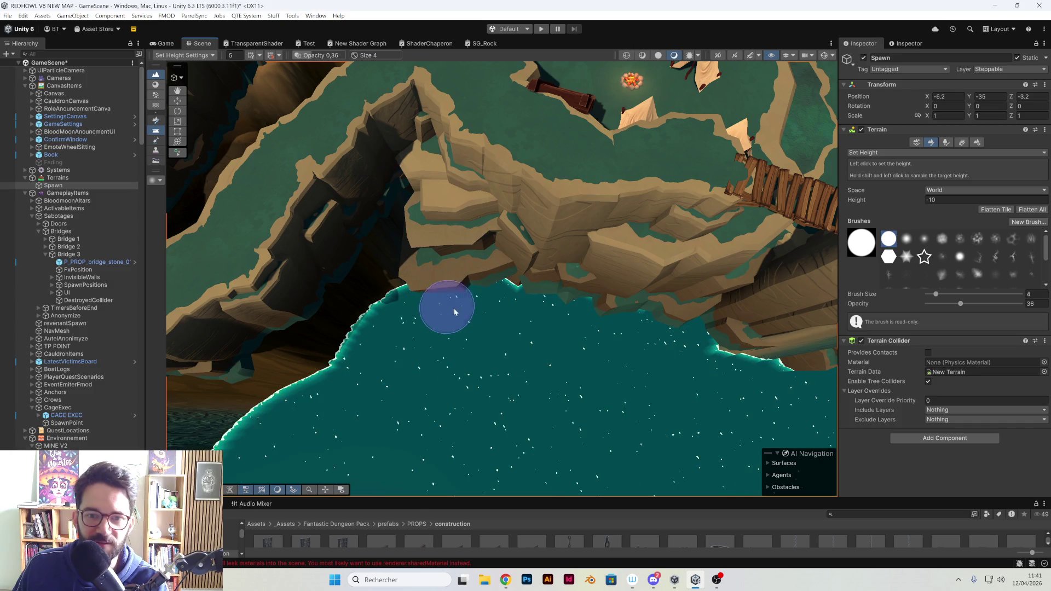
{"action": "mouse_move", "coordinate": [615, 329]}
{"action": "left_mouse_down", "text": "alt"}
{"action": "mouse_move", "coordinate": [647, 315]}
{"action": "mouse_move", "coordinate": [633, 305]}
{"action": "mouse_move", "coordinate": [575, 321]}
{"action": "mouse_move", "coordinate": [644, 353]}
{"action": "mouse_move", "coordinate": [630, 356]}
{"action": "left_mouse_up", "text": "alt"}
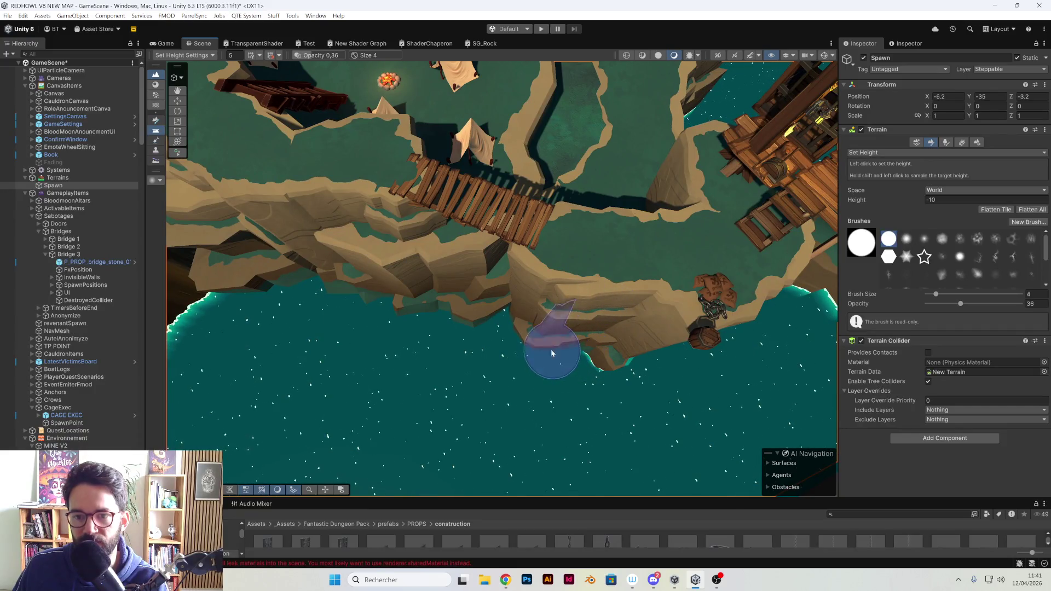
{"action": "left_click_drag", "start_coordinate": [517, 352], "coordinate": [470, 357], "text": "alt"}
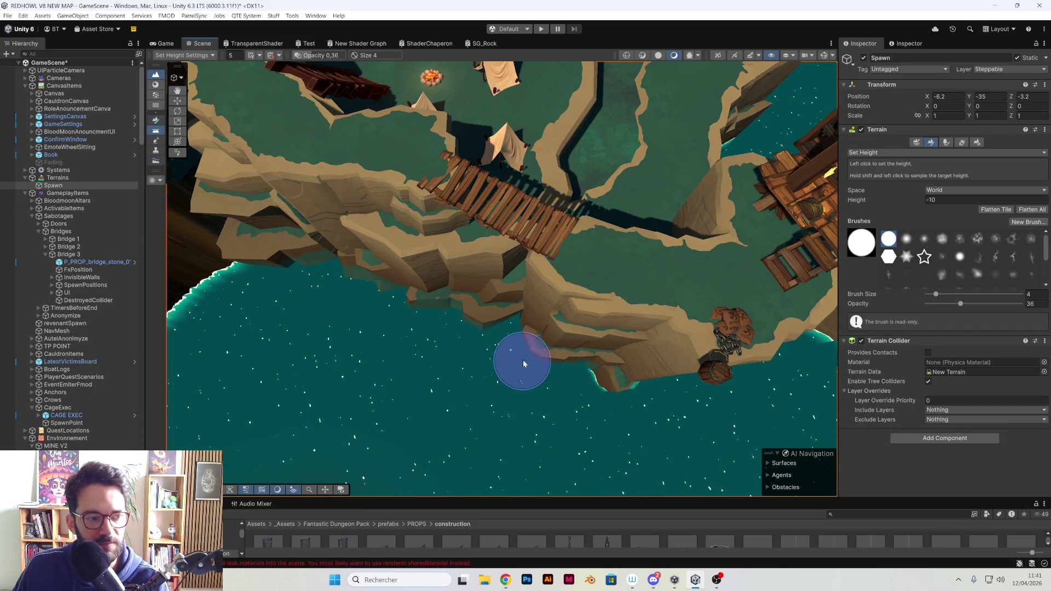
{"action": "mouse_move", "coordinate": [441, 357]}
{"action": "left_mouse_down", "text": "alt"}
{"action": "mouse_move", "coordinate": [481, 352]}
{"action": "mouse_move", "coordinate": [474, 311]}
{"action": "mouse_move", "coordinate": [459, 329]}
{"action": "left_mouse_up", "text": "alt"}
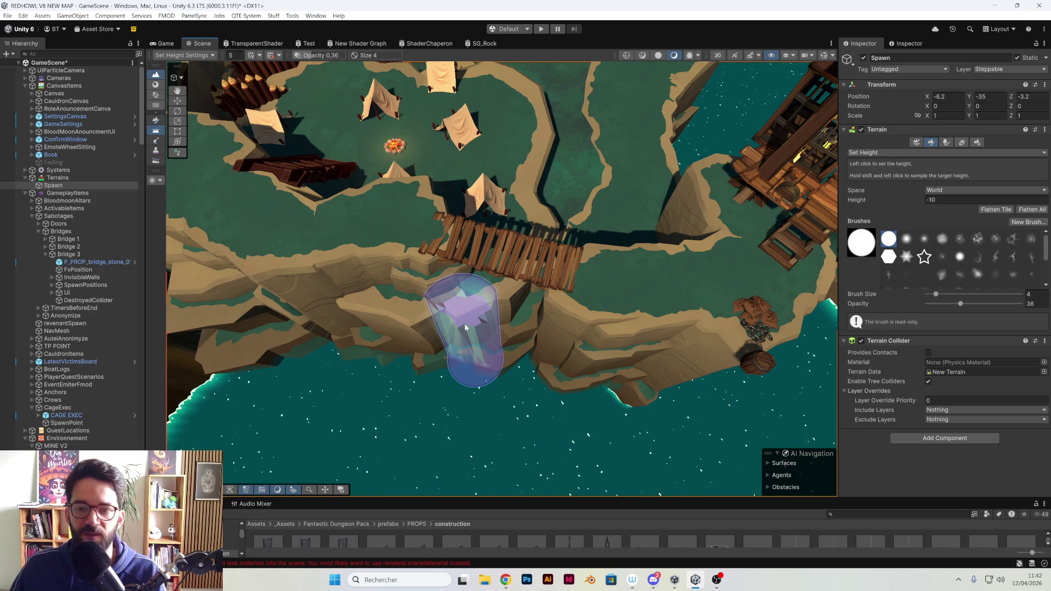
{"action": "mouse_move", "coordinate": [614, 397]}
{"action": "left_mouse_down", "text": "alt"}
{"action": "mouse_move", "coordinate": [602, 399]}
{"action": "mouse_move", "coordinate": [649, 340]}
{"action": "mouse_move", "coordinate": [501, 366]}
{"action": "mouse_move", "coordinate": [504, 326]}
{"action": "mouse_move", "coordinate": [570, 281]}
{"action": "left_mouse_up", "text": "alt"}
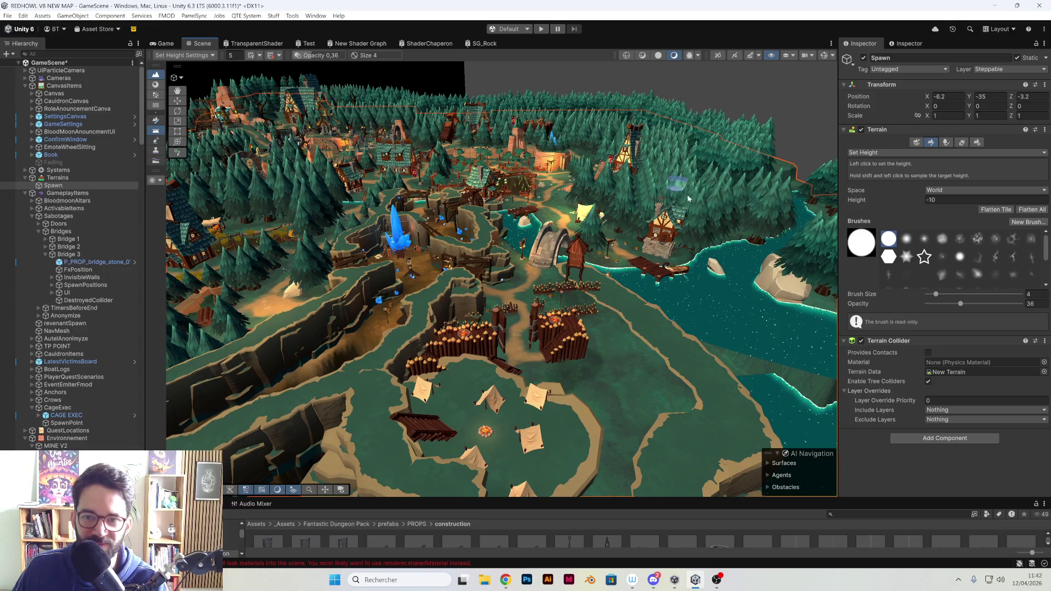
{"action": "left_click_drag", "start_coordinate": [432, 232], "coordinate": [529, 202]}
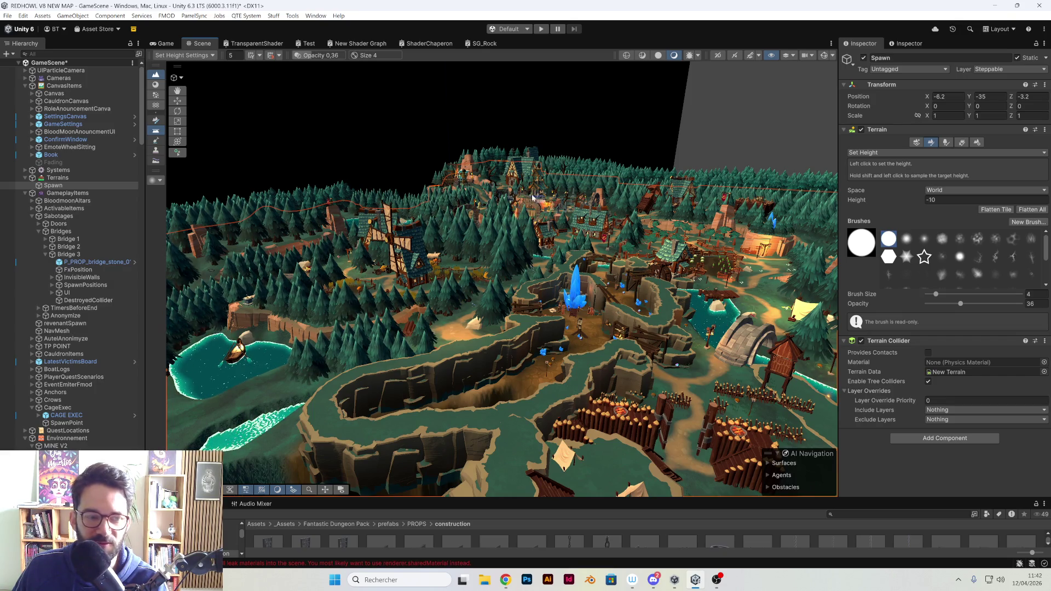
{"action": "left_click_drag", "start_coordinate": [583, 220], "coordinate": [657, 277]}
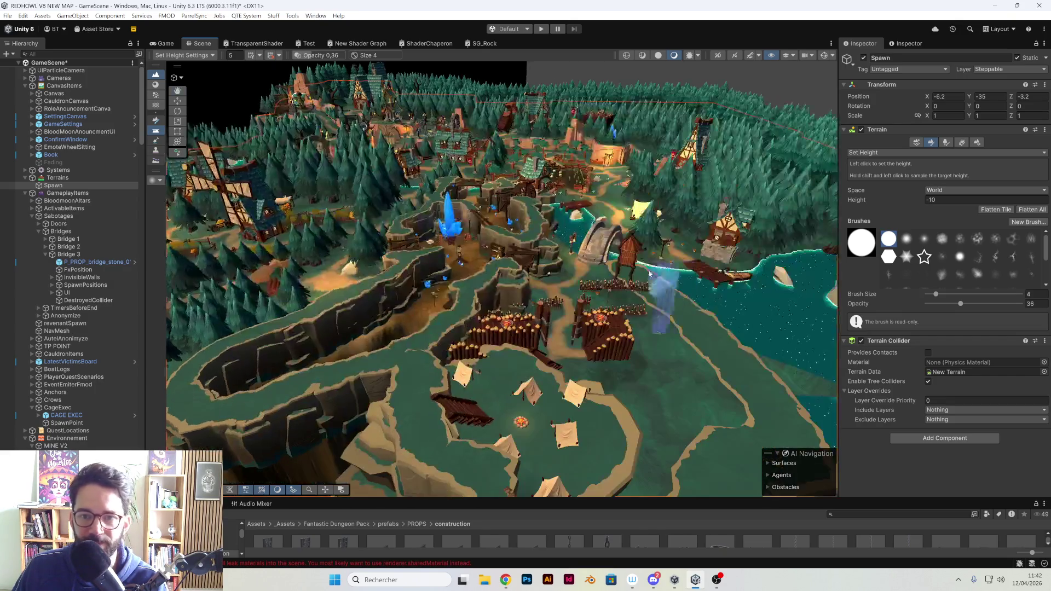
{"action": "mouse_move", "coordinate": [515, 203]}
{"action": "left_mouse_down"}
{"action": "mouse_move", "coordinate": [504, 205]}
{"action": "mouse_move", "coordinate": [511, 293]}
{"action": "mouse_move", "coordinate": [605, 299]}
{"action": "mouse_move", "coordinate": [493, 294]}
{"action": "mouse_move", "coordinate": [537, 301]}
{"action": "mouse_move", "coordinate": [488, 352]}
{"action": "mouse_move", "coordinate": [563, 340]}
{"action": "left_mouse_up"}
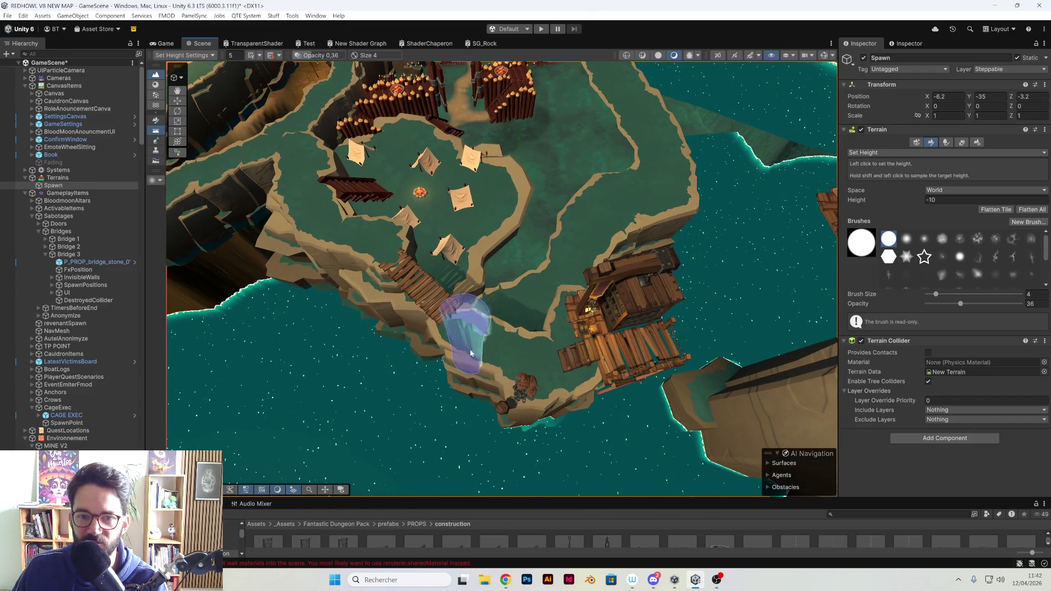
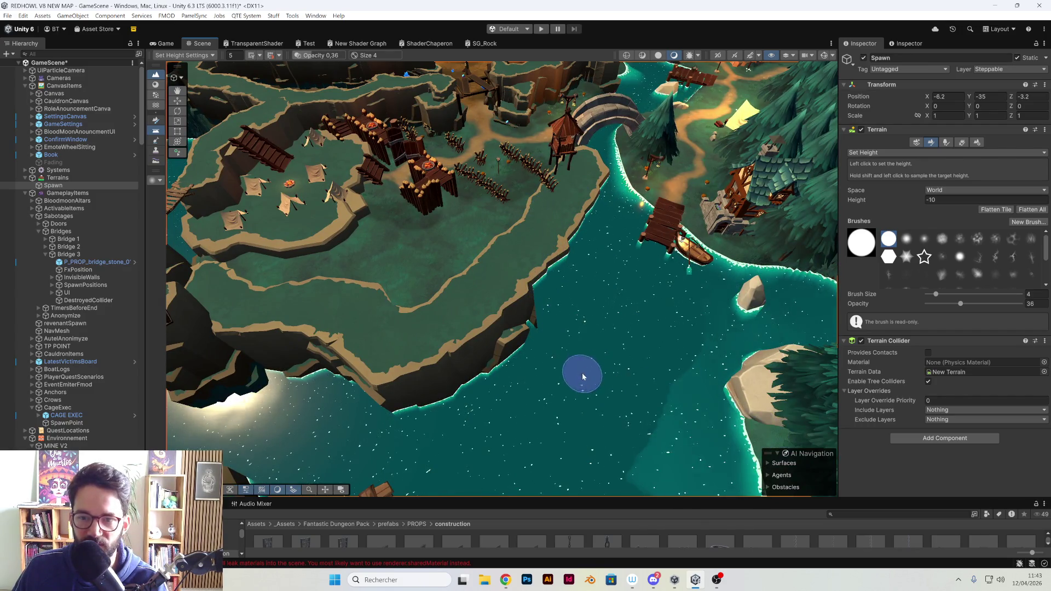
Orbit to the shoreline below the tent plateau and switch from Set Height to the Move tool
{"action": "left_click_drag", "start_coordinate": [518, 362], "coordinate": [527, 348]}
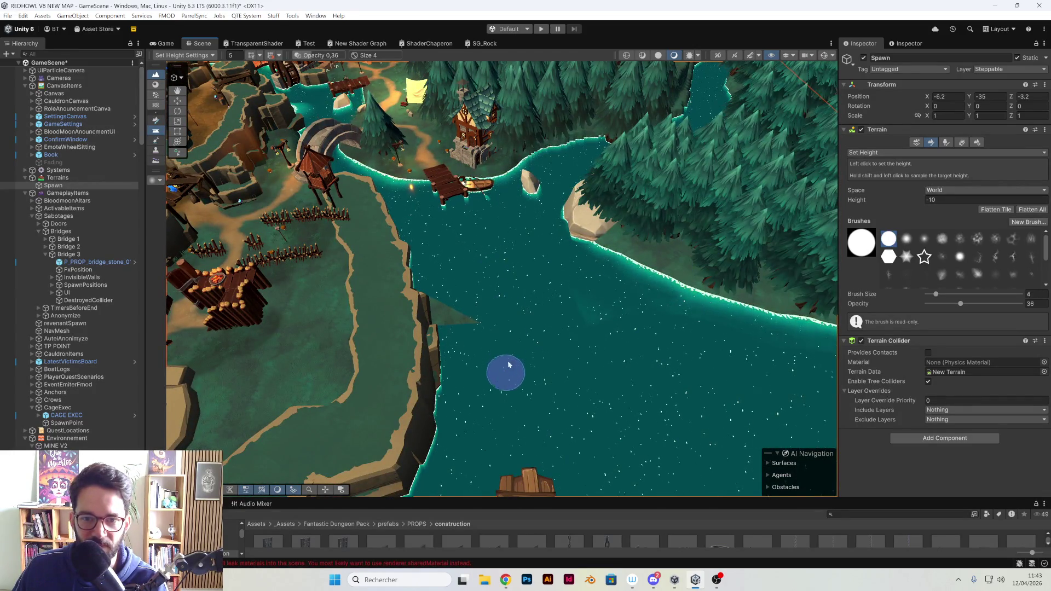
{"action": "mouse_move", "coordinate": [487, 310]}
{"action": "left_mouse_down"}
{"action": "mouse_move", "coordinate": [476, 302]}
{"action": "mouse_move", "coordinate": [500, 204]}
{"action": "mouse_move", "coordinate": [558, 242]}
{"action": "mouse_move", "coordinate": [505, 235]}
{"action": "left_mouse_up"}
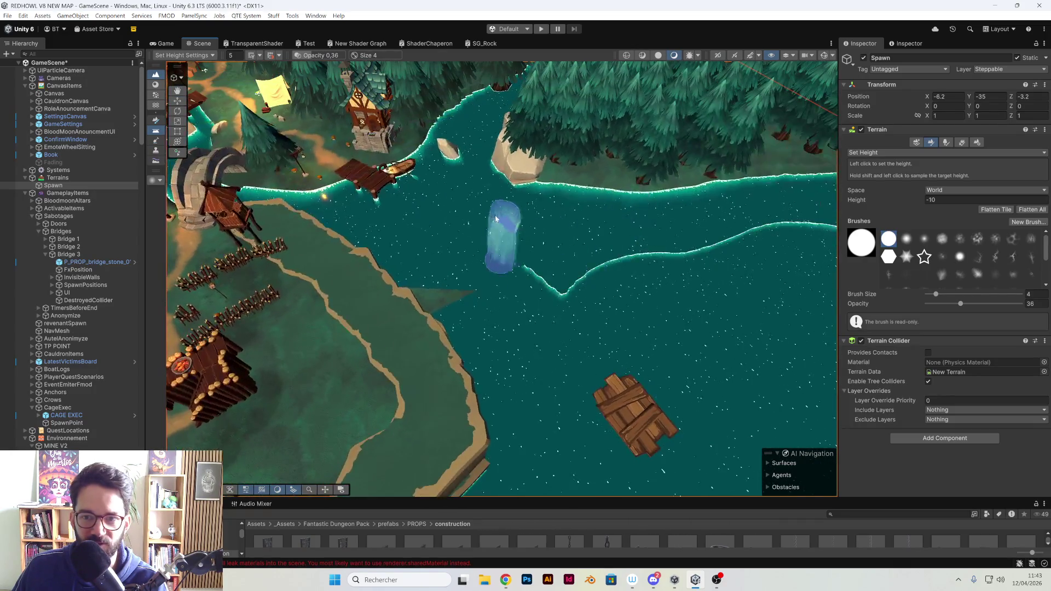
{"action": "mouse_move", "coordinate": [602, 352]}
{"action": "left_mouse_down"}
{"action": "mouse_move", "coordinate": [679, 310]}
{"action": "mouse_move", "coordinate": [665, 287]}
{"action": "mouse_move", "coordinate": [610, 274]}
{"action": "mouse_move", "coordinate": [712, 290]}
{"action": "mouse_move", "coordinate": [832, 290]}
{"action": "left_mouse_up"}
{"action": "scroll", "coordinate": [605, 231], "scroll_direction": "down", "scroll_amount": 2}
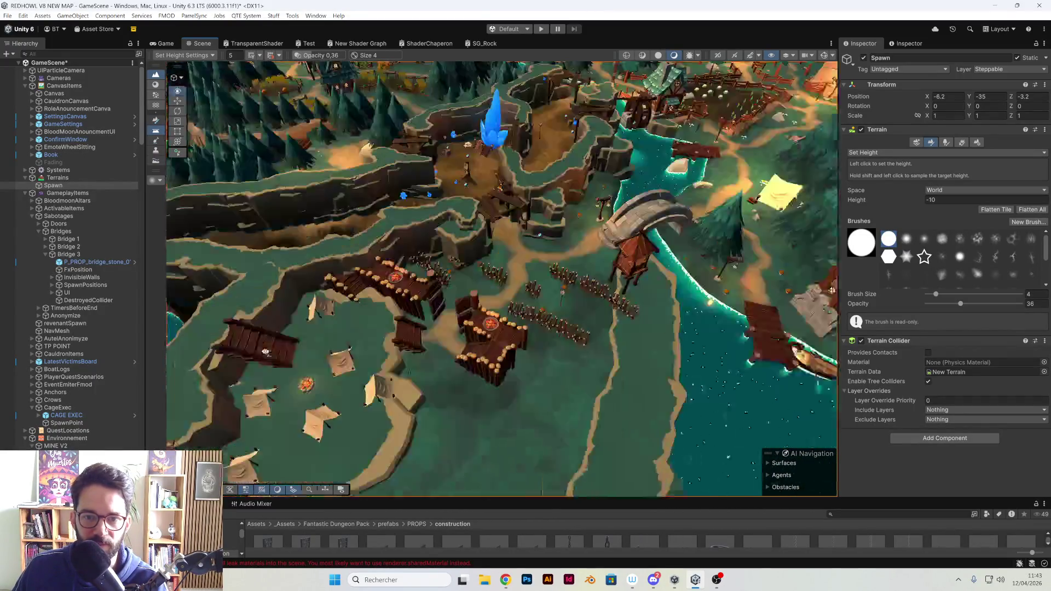
{"action": "mouse_move", "coordinate": [265, 352]}
{"action": "left_mouse_down"}
{"action": "mouse_move", "coordinate": [504, 376]}
{"action": "mouse_move", "coordinate": [496, 362]}
{"action": "mouse_move", "coordinate": [659, 356]}
{"action": "left_mouse_up"}
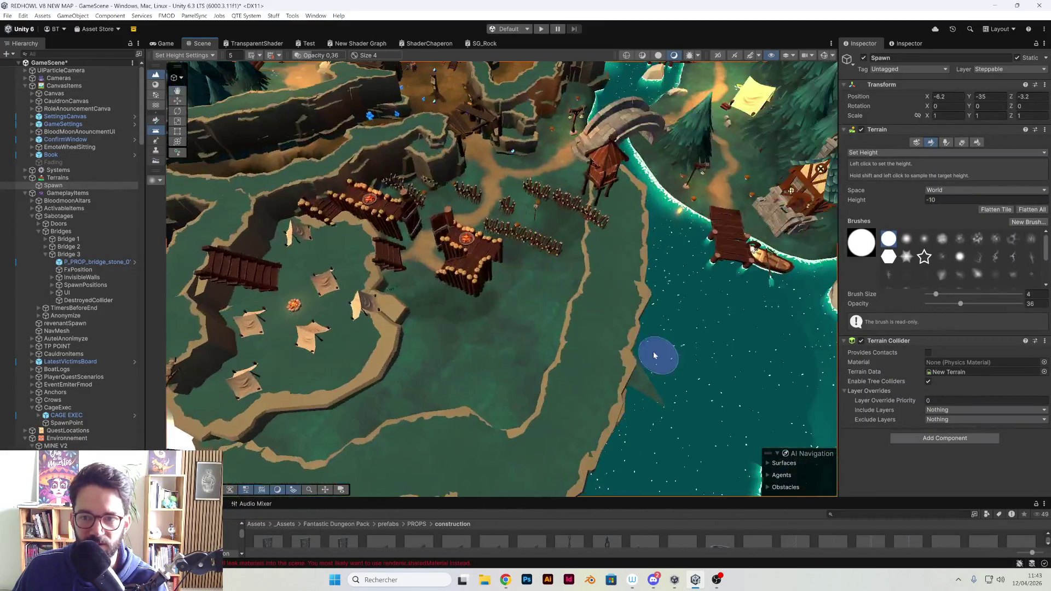
{"action": "mouse_move", "coordinate": [580, 345]}
{"action": "left_mouse_down"}
{"action": "mouse_move", "coordinate": [476, 275]}
{"action": "mouse_move", "coordinate": [328, 234]}
{"action": "mouse_move", "coordinate": [350, 233]}
{"action": "left_mouse_up"}
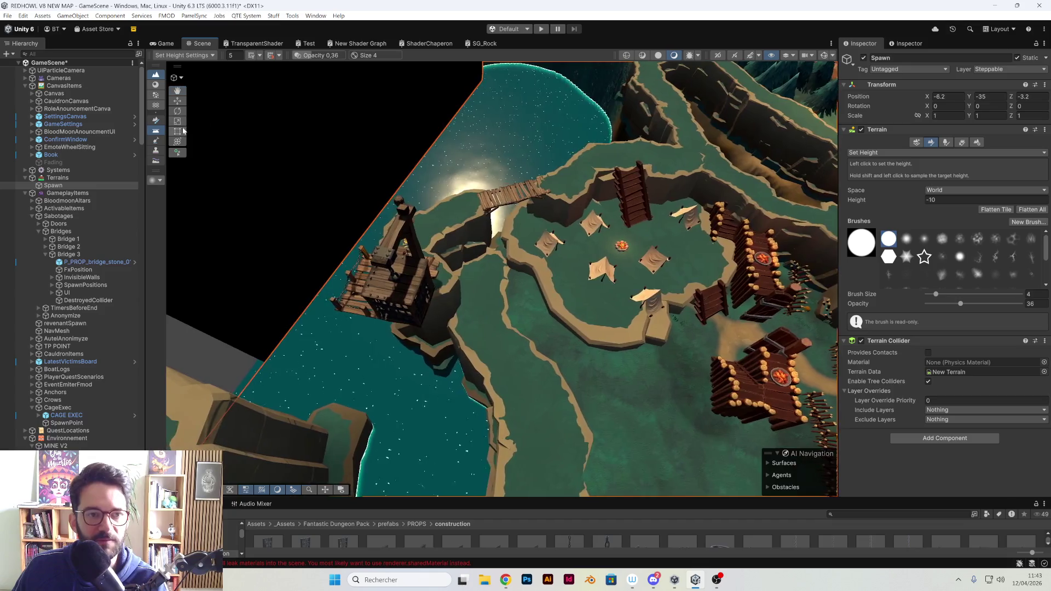
{"action": "key", "text": "w"}
{"action": "scroll", "coordinate": [417, 212], "scroll_direction": "up", "scroll_amount": 3}
{"action": "mouse_move", "coordinate": [418, 213]}
{"action": "left_mouse_down"}
{"action": "mouse_move", "coordinate": [570, 169]}
{"action": "mouse_move", "coordinate": [493, 219]}
{"action": "mouse_move", "coordinate": [398, 240]}
{"action": "left_mouse_up"}
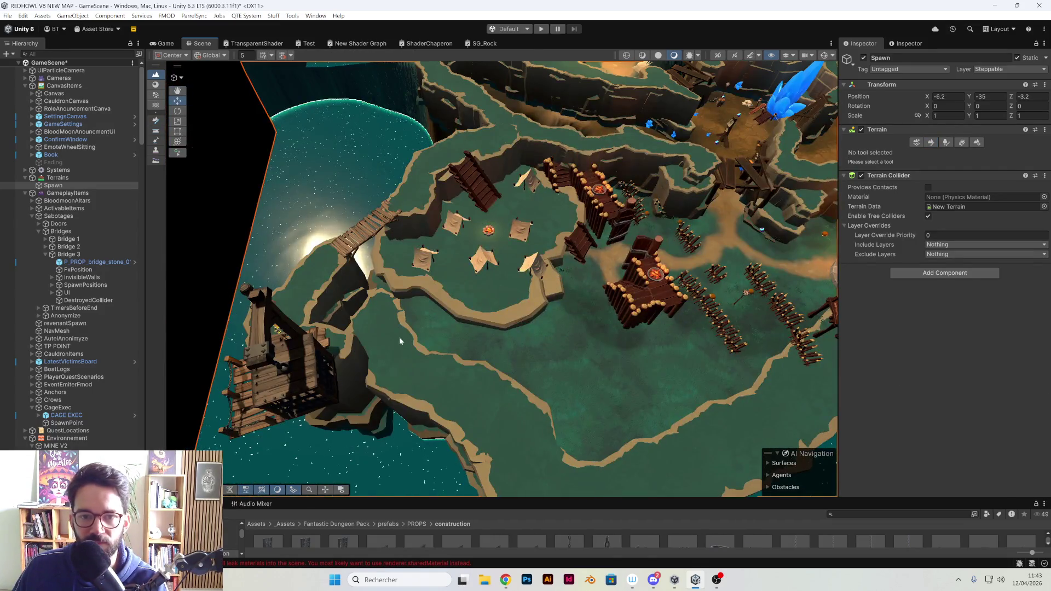
Select the group of shoreline cliff pieces around the tent plateau
{"action": "left_click", "coordinate": [400, 339]}
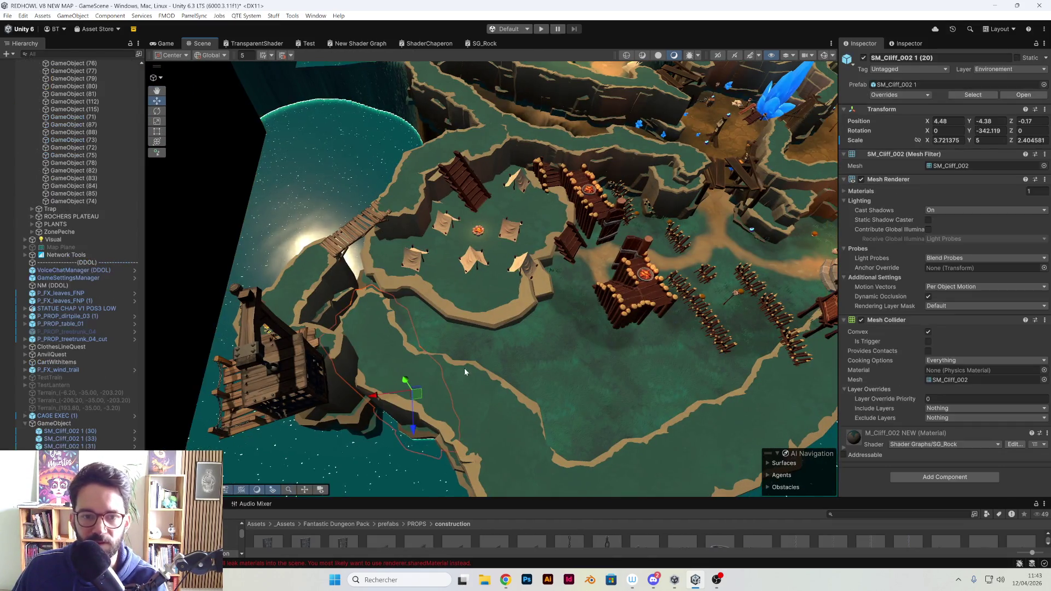
{"action": "left_click", "coordinate": [478, 404], "text": "shift"}
{"action": "left_click", "coordinate": [539, 452], "text": "shift"}
{"action": "mouse_move", "coordinate": [540, 451]}
{"action": "left_mouse_down"}
{"action": "mouse_move", "coordinate": [626, 410]}
{"action": "mouse_move", "coordinate": [622, 478]}
{"action": "mouse_move", "coordinate": [613, 430]}
{"action": "left_mouse_up"}
{"action": "left_click", "coordinate": [641, 367], "text": "shift"}
{"action": "left_click", "coordinate": [660, 323], "text": "shift"}
{"action": "left_click", "coordinate": [706, 227], "text": "shift"}
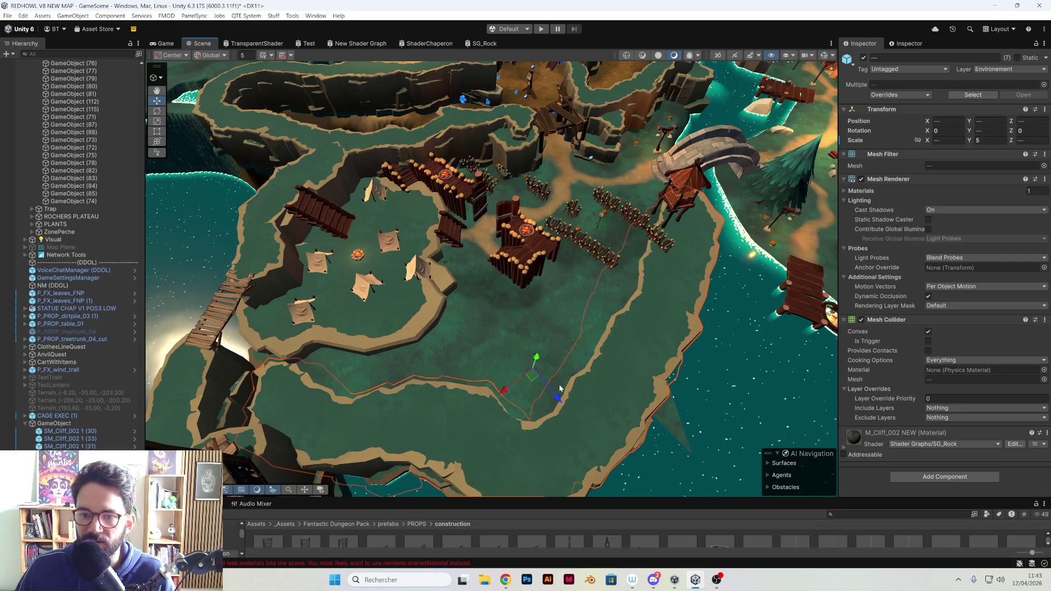
{"action": "left_click", "coordinate": [576, 381], "text": "shift"}
Shift the cliffs along the shore, undo the extra move, and scale Y from 5 to 3.77
{"action": "mouse_move", "coordinate": [576, 382]}
{"action": "left_mouse_down"}
{"action": "mouse_move", "coordinate": [619, 433]}
{"action": "mouse_move", "coordinate": [622, 422]}
{"action": "mouse_move", "coordinate": [536, 372]}
{"action": "left_mouse_up"}
{"action": "key", "text": "f"}
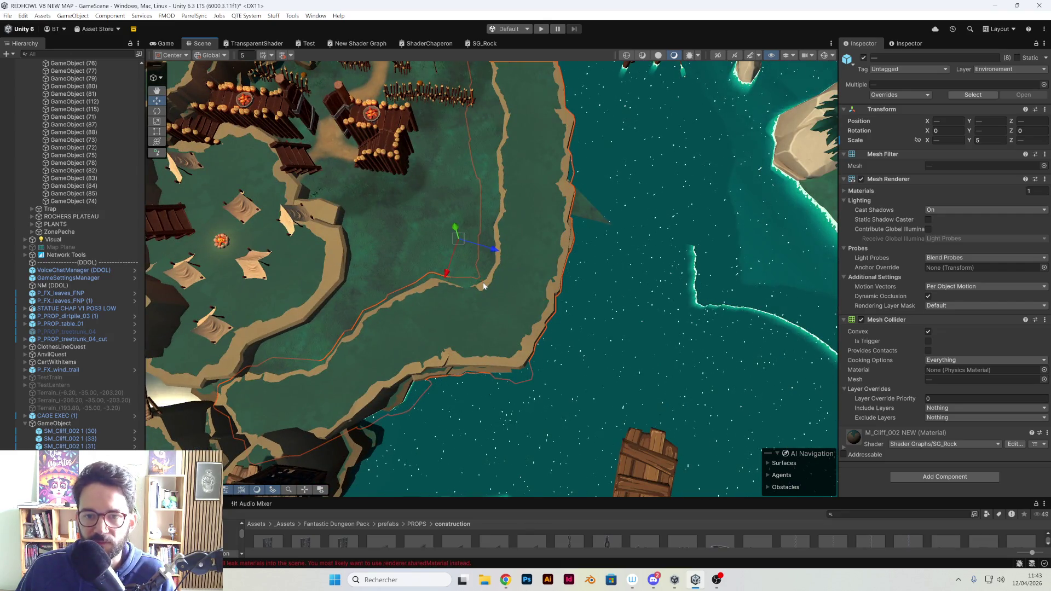
{"action": "mouse_move", "coordinate": [465, 247]}
{"action": "left_mouse_down"}
{"action": "mouse_move", "coordinate": [528, 277]}
{"action": "mouse_move", "coordinate": [516, 268]}
{"action": "left_mouse_up"}
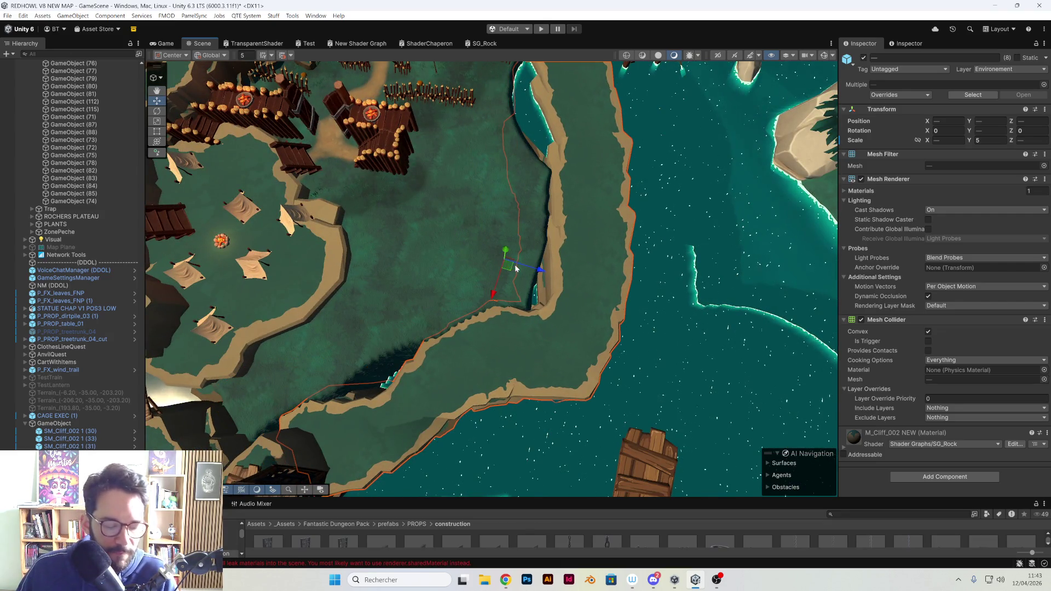
{"action": "key", "text": "ctrl+z"}
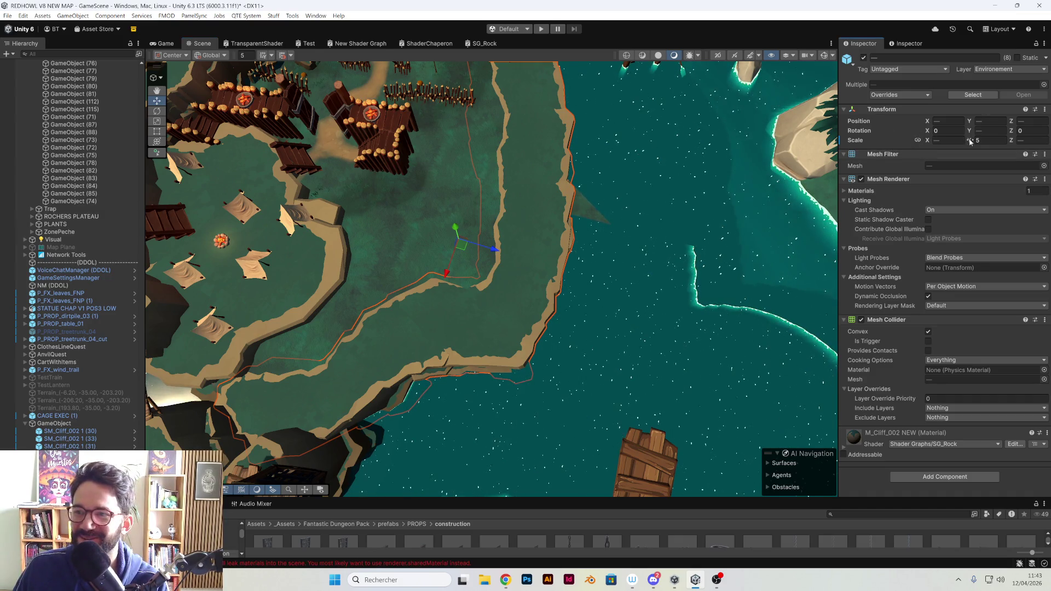
{"action": "left_click_drag", "start_coordinate": [967, 142], "coordinate": [941, 133]}
{"action": "mouse_move", "coordinate": [493, 257]}
{"action": "left_mouse_down"}
{"action": "mouse_move", "coordinate": [438, 251]}
{"action": "mouse_move", "coordinate": [493, 227]}
{"action": "mouse_move", "coordinate": [529, 233]}
{"action": "left_mouse_up"}
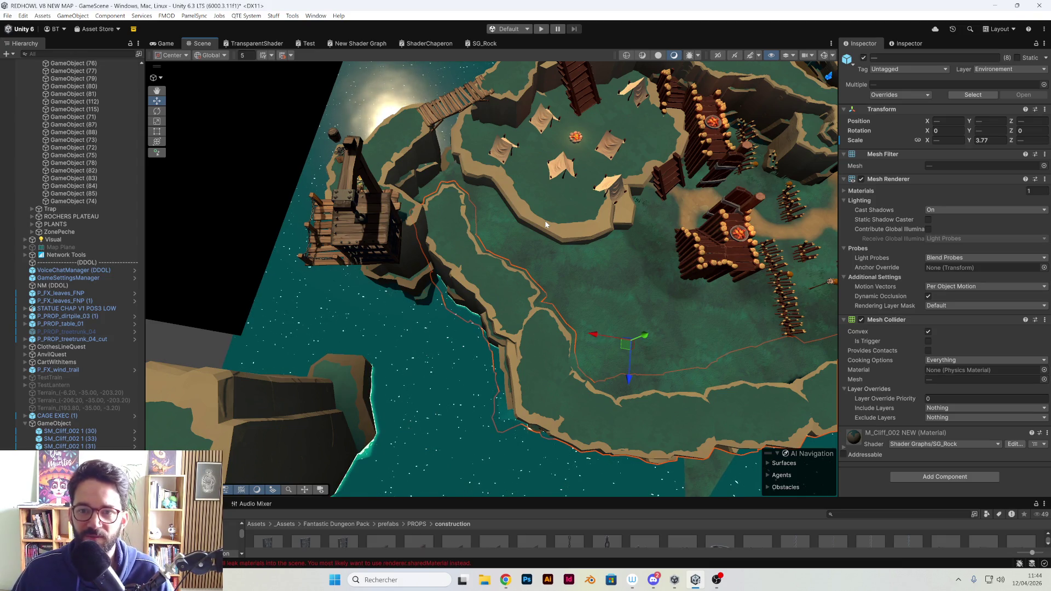
{"action": "mouse_move", "coordinate": [572, 204]}
{"action": "left_mouse_down"}
{"action": "mouse_move", "coordinate": [677, 182]}
{"action": "mouse_move", "coordinate": [585, 282]}
{"action": "mouse_move", "coordinate": [425, 376]}
{"action": "mouse_move", "coordinate": [465, 352]}
{"action": "mouse_move", "coordinate": [557, 219]}
{"action": "mouse_move", "coordinate": [494, 312]}
{"action": "left_mouse_up"}
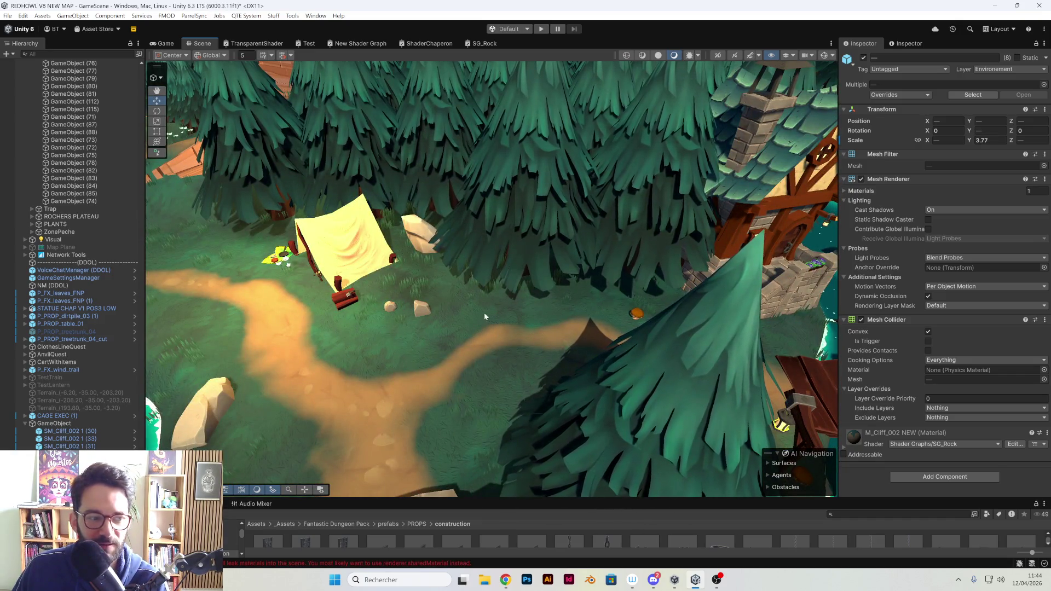
Enable the Scene view effects toggle to preview the village and cliffs with blue fog
{"action": "mouse_move", "coordinate": [531, 283]}
{"action": "left_mouse_down"}
{"action": "mouse_move", "coordinate": [393, 278]}
{"action": "mouse_move", "coordinate": [462, 304]}
{"action": "mouse_move", "coordinate": [790, 52]}
{"action": "left_mouse_up"}
{"action": "left_click", "coordinate": [750, 55]}
{"action": "mouse_move", "coordinate": [713, 105]}
{"action": "left_mouse_down"}
{"action": "mouse_move", "coordinate": [491, 392]}
{"action": "mouse_move", "coordinate": [490, 381]}
{"action": "mouse_move", "coordinate": [487, 405]}
{"action": "mouse_move", "coordinate": [472, 301]}
{"action": "mouse_move", "coordinate": [535, 337]}
{"action": "mouse_move", "coordinate": [493, 329]}
{"action": "mouse_move", "coordinate": [544, 356]}
{"action": "mouse_move", "coordinate": [530, 307]}
{"action": "mouse_move", "coordinate": [450, 282]}
{"action": "mouse_move", "coordinate": [430, 262]}
{"action": "mouse_move", "coordinate": [388, 267]}
{"action": "mouse_move", "coordinate": [520, 210]}
{"action": "left_mouse_up"}
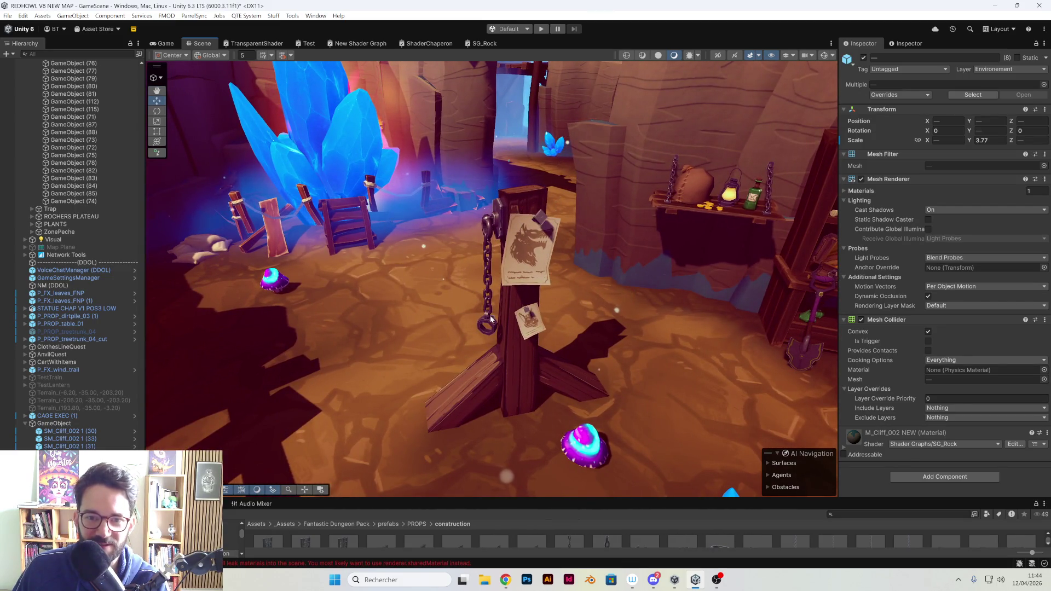
{"action": "mouse_move", "coordinate": [484, 225]}
{"action": "left_mouse_down"}
{"action": "mouse_move", "coordinate": [462, 306]}
{"action": "mouse_move", "coordinate": [491, 263]}
{"action": "mouse_move", "coordinate": [462, 258]}
{"action": "mouse_move", "coordinate": [502, 284]}
{"action": "mouse_move", "coordinate": [472, 295]}
{"action": "mouse_move", "coordinate": [404, 290]}
{"action": "mouse_move", "coordinate": [488, 219]}
{"action": "mouse_move", "coordinate": [349, 300]}
{"action": "mouse_move", "coordinate": [468, 275]}
{"action": "mouse_move", "coordinate": [405, 283]}
{"action": "mouse_move", "coordinate": [759, 88]}
{"action": "left_mouse_up"}
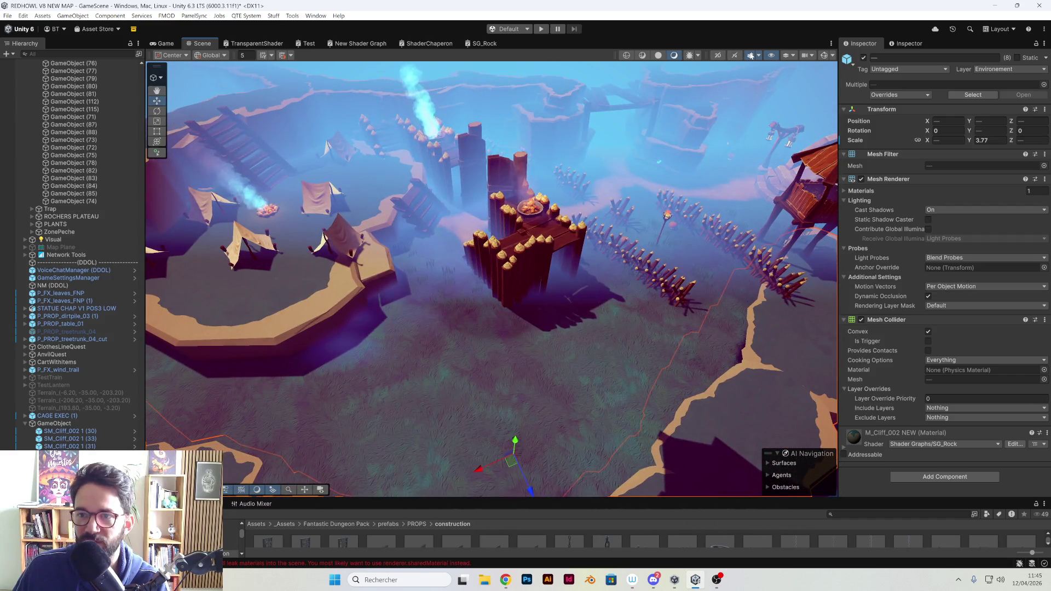
Turn the fog preview off and slide cliff SM_Cliff_002 1 (20) along the shore below the cage
{"action": "left_click", "coordinate": [751, 55]}
{"action": "mouse_move", "coordinate": [547, 263]}
{"action": "left_mouse_down"}
{"action": "mouse_move", "coordinate": [570, 258]}
{"action": "mouse_move", "coordinate": [314, 284]}
{"action": "left_mouse_up"}
{"action": "left_click", "coordinate": [316, 288]}
{"action": "key", "text": "f"}
{"action": "left_click_drag", "start_coordinate": [459, 327], "coordinate": [468, 331]}
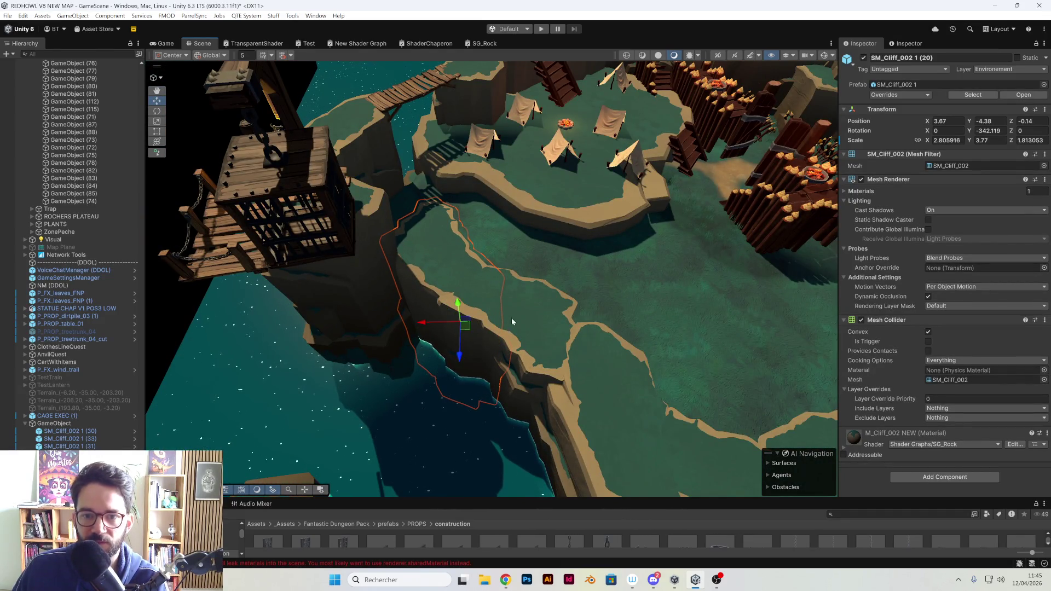
Add a second cliff, move both further up the shore, and rotate and nudge them into place
{"action": "left_click", "coordinate": [523, 311], "text": "shift"}
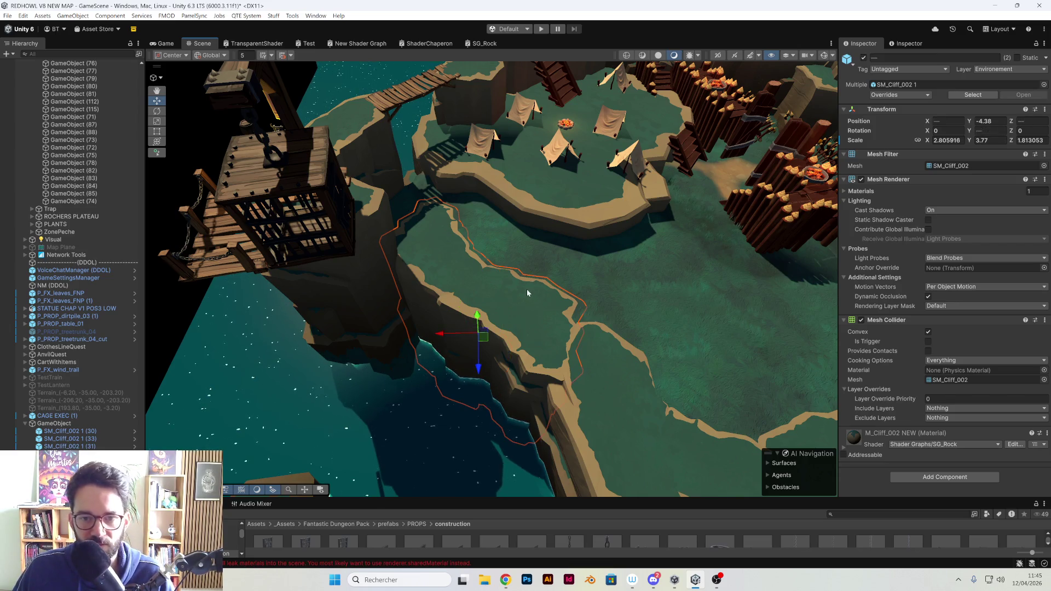
{"action": "key", "text": "f"}
{"action": "mouse_move", "coordinate": [511, 283]}
{"action": "left_mouse_down"}
{"action": "mouse_move", "coordinate": [488, 271]}
{"action": "mouse_move", "coordinate": [526, 265]}
{"action": "mouse_move", "coordinate": [514, 259]}
{"action": "mouse_move", "coordinate": [460, 270]}
{"action": "mouse_move", "coordinate": [559, 271]}
{"action": "left_mouse_up"}
{"action": "mouse_move", "coordinate": [536, 366]}
{"action": "left_mouse_down"}
{"action": "mouse_move", "coordinate": [551, 357]}
{"action": "mouse_move", "coordinate": [522, 328]}
{"action": "mouse_move", "coordinate": [586, 368]}
{"action": "mouse_move", "coordinate": [607, 304]}
{"action": "mouse_move", "coordinate": [682, 247]}
{"action": "left_mouse_up"}
{"action": "mouse_move", "coordinate": [541, 413]}
{"action": "left_mouse_down"}
{"action": "mouse_move", "coordinate": [536, 434]}
{"action": "mouse_move", "coordinate": [549, 442]}
{"action": "mouse_move", "coordinate": [538, 462]}
{"action": "mouse_move", "coordinate": [557, 462]}
{"action": "left_mouse_up"}
{"action": "key", "text": "e"}
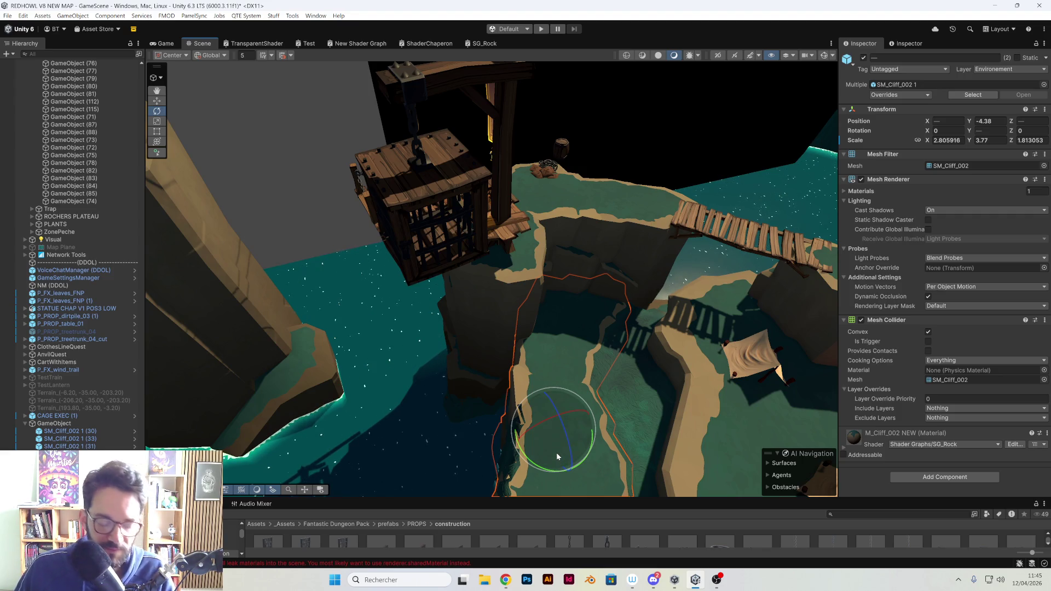
{"action": "key", "text": "w"}
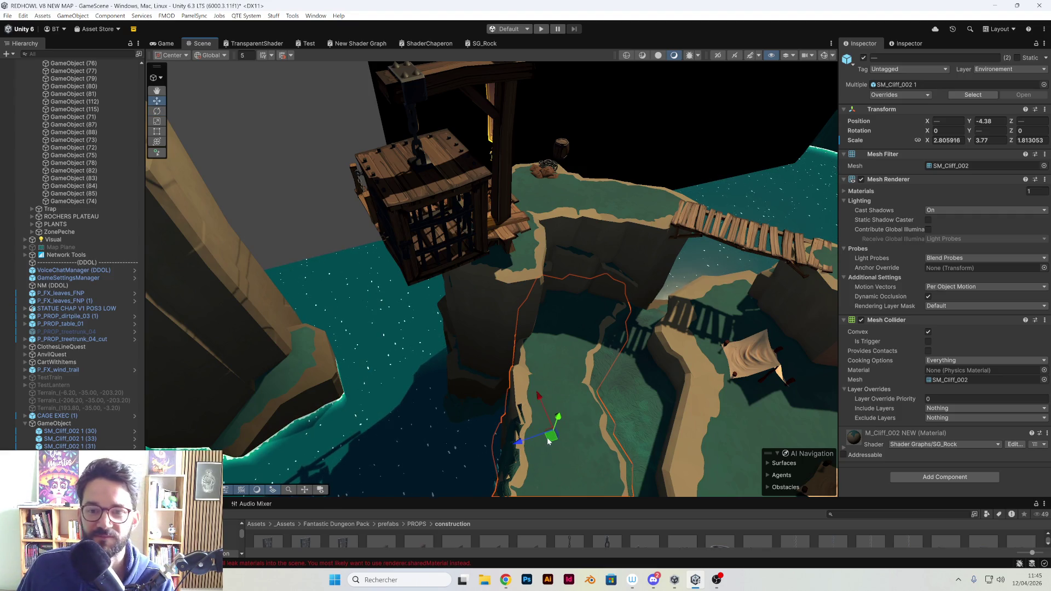
{"action": "left_click_drag", "start_coordinate": [547, 442], "coordinate": [549, 436]}
{"action": "mouse_move", "coordinate": [529, 396]}
{"action": "left_mouse_down"}
{"action": "mouse_move", "coordinate": [744, 379]}
{"action": "mouse_move", "coordinate": [514, 325]}
{"action": "mouse_move", "coordinate": [543, 378]}
{"action": "mouse_move", "coordinate": [650, 397]}
{"action": "mouse_move", "coordinate": [627, 311]}
{"action": "mouse_move", "coordinate": [502, 321]}
{"action": "mouse_move", "coordinate": [544, 298]}
{"action": "left_mouse_up"}
{"action": "left_click", "coordinate": [547, 385]}
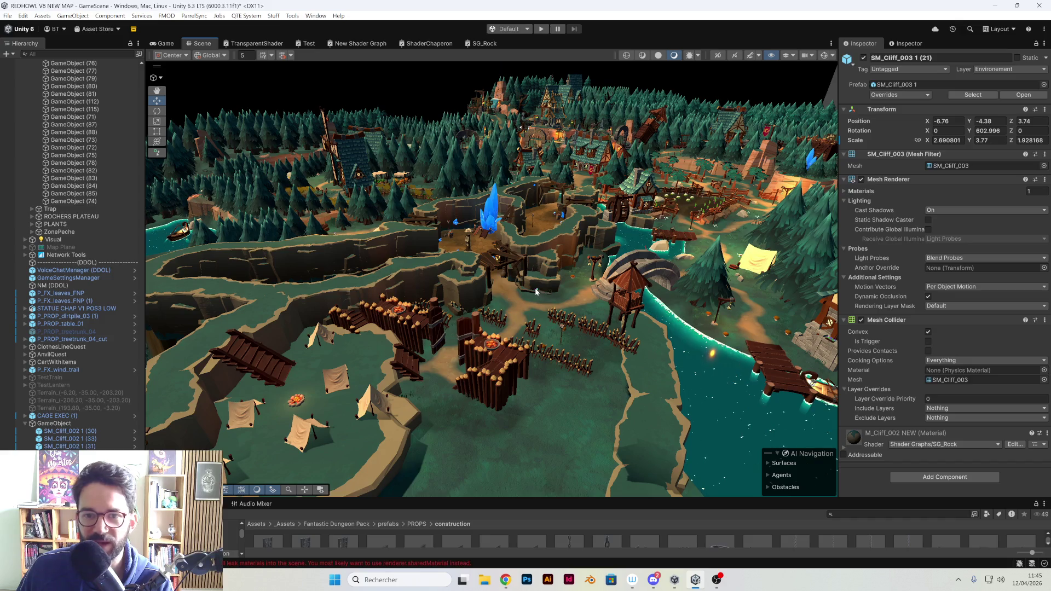
Move cliffs SM_Cliff_003 1 (21) and SM_Cliff_002 1 (35) up against the shoreline
{"action": "mouse_move", "coordinate": [502, 265]}
{"action": "left_mouse_down"}
{"action": "mouse_move", "coordinate": [523, 287]}
{"action": "mouse_move", "coordinate": [470, 232]}
{"action": "left_mouse_up"}
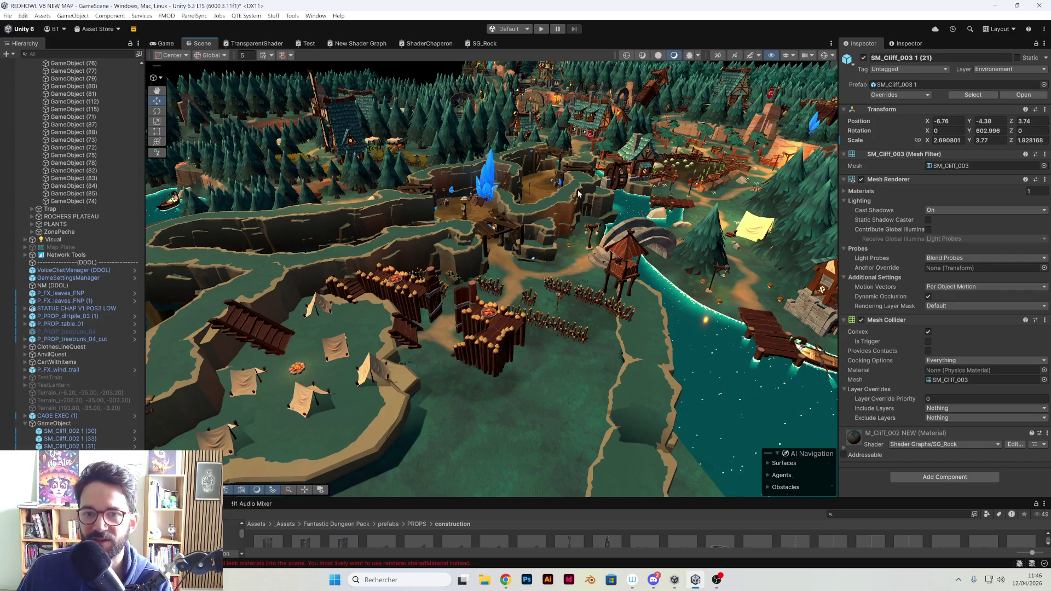
{"action": "mouse_move", "coordinate": [529, 173]}
{"action": "left_mouse_down"}
{"action": "mouse_move", "coordinate": [543, 185]}
{"action": "mouse_move", "coordinate": [509, 227]}
{"action": "left_mouse_up"}
{"action": "key", "text": "f"}
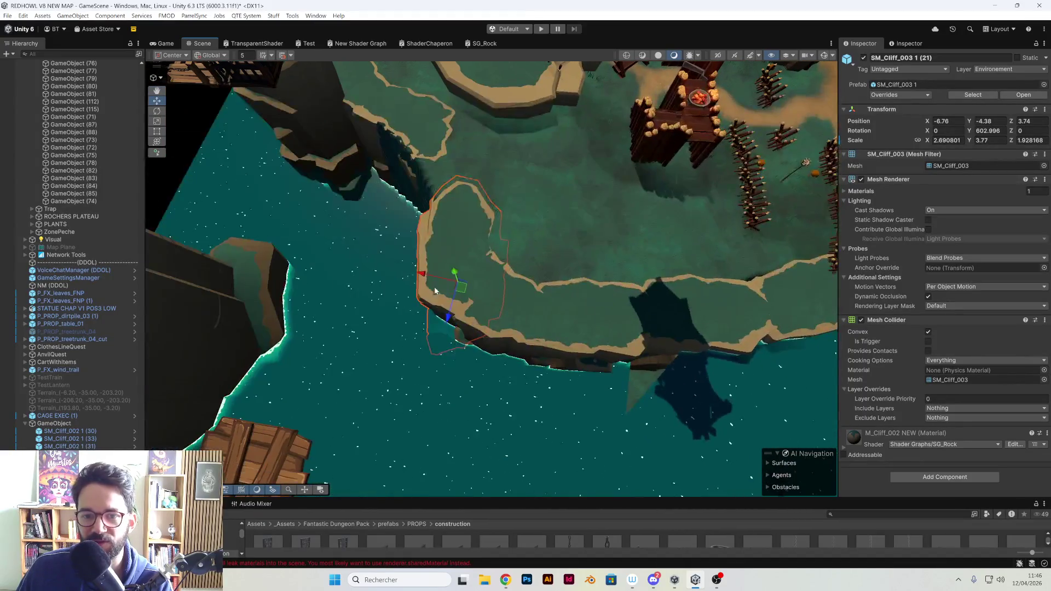
{"action": "mouse_move", "coordinate": [463, 288]}
{"action": "left_mouse_down"}
{"action": "mouse_move", "coordinate": [460, 242]}
{"action": "mouse_move", "coordinate": [436, 226]}
{"action": "mouse_move", "coordinate": [444, 220]}
{"action": "left_mouse_up"}
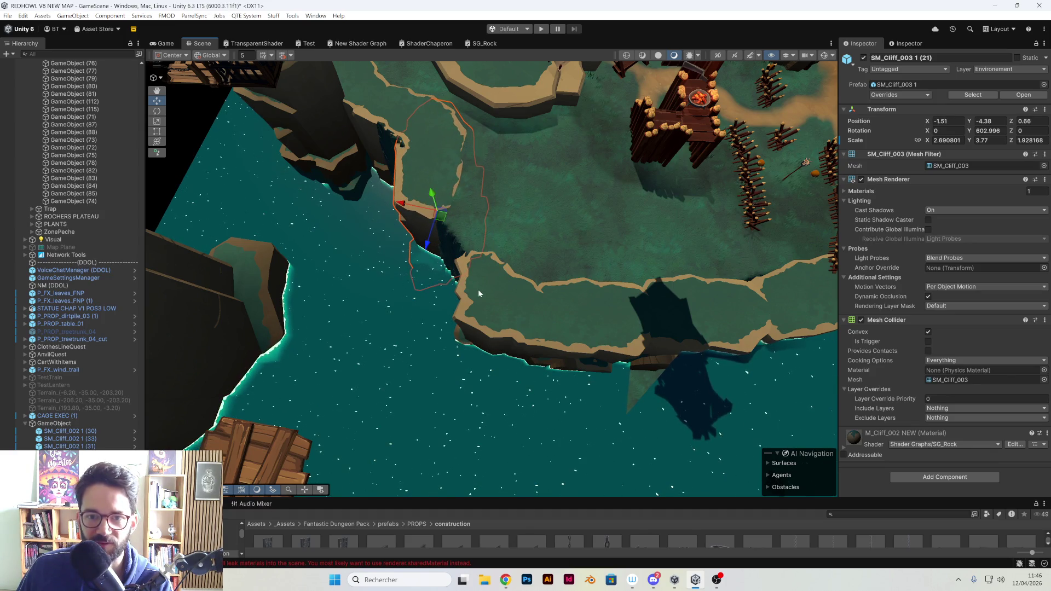
{"action": "left_click", "coordinate": [517, 321]}
{"action": "left_click_drag", "start_coordinate": [503, 322], "coordinate": [481, 244]}
Slide cliff SM_Cliff_003 1 (22) to the shore and move and rotate (23) to follow the coast
{"action": "left_click", "coordinate": [584, 328]}
{"action": "mouse_move", "coordinate": [559, 335]}
{"action": "left_mouse_down"}
{"action": "mouse_move", "coordinate": [542, 262]}
{"action": "mouse_move", "coordinate": [515, 241]}
{"action": "mouse_move", "coordinate": [523, 251]}
{"action": "left_mouse_up"}
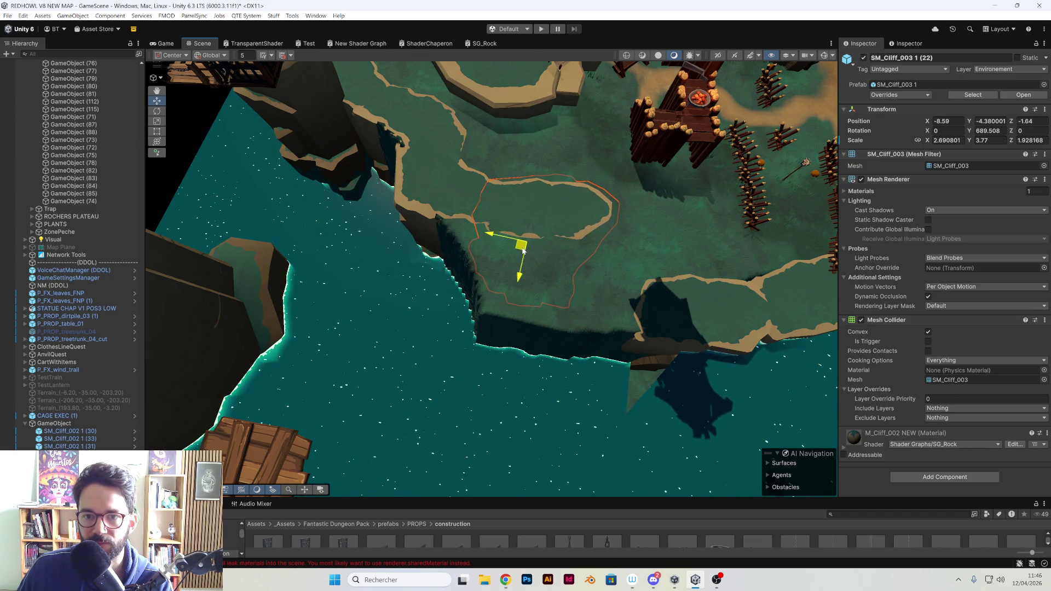
{"action": "left_click", "coordinate": [697, 244]}
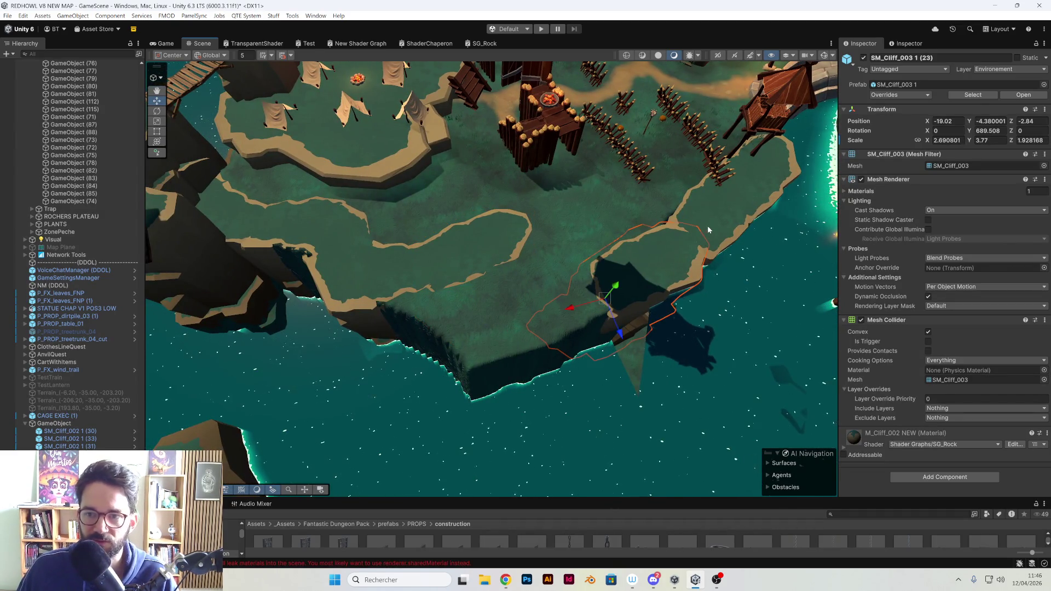
{"action": "mouse_move", "coordinate": [606, 305]}
{"action": "left_mouse_down"}
{"action": "mouse_move", "coordinate": [542, 249]}
{"action": "mouse_move", "coordinate": [537, 268]}
{"action": "mouse_move", "coordinate": [530, 260]}
{"action": "left_mouse_up"}
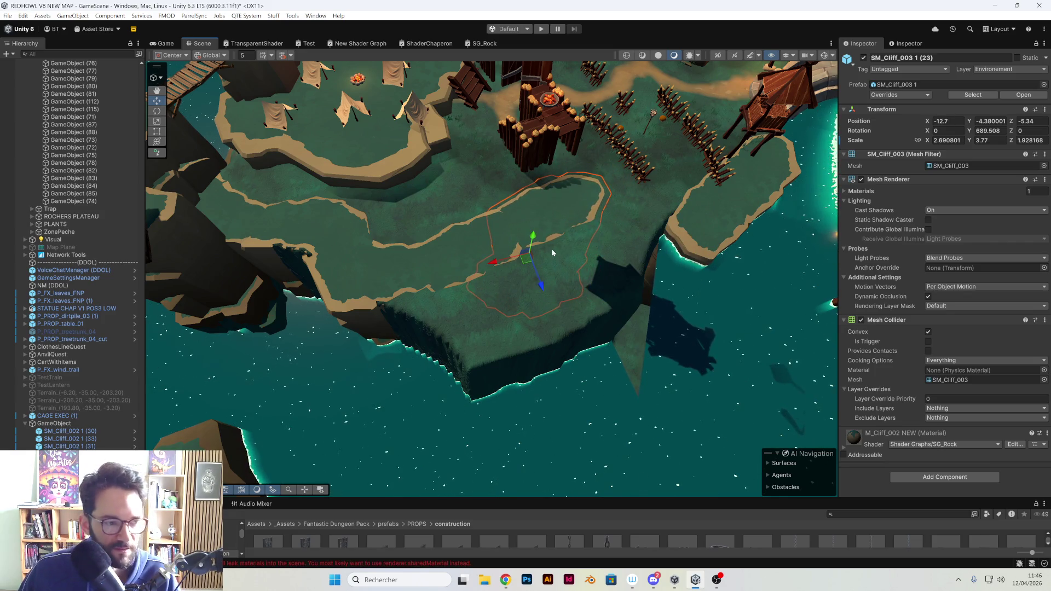
{"action": "key", "text": "e"}
{"action": "mouse_move", "coordinate": [525, 289]}
{"action": "left_mouse_down"}
{"action": "mouse_move", "coordinate": [482, 278]}
{"action": "mouse_move", "coordinate": [518, 269]}
{"action": "mouse_move", "coordinate": [580, 203]}
{"action": "left_mouse_up"}
{"action": "key", "text": "w"}
Select cliff SM_Cliff_003 1 (24) and view the cliffs and bridge beside the camp
{"action": "mouse_move", "coordinate": [547, 275]}
{"action": "left_mouse_down"}
{"action": "mouse_move", "coordinate": [525, 263]}
{"action": "mouse_move", "coordinate": [567, 308]}
{"action": "mouse_move", "coordinate": [422, 207]}
{"action": "mouse_move", "coordinate": [596, 234]}
{"action": "left_mouse_up"}
{"action": "left_click", "coordinate": [568, 308]}
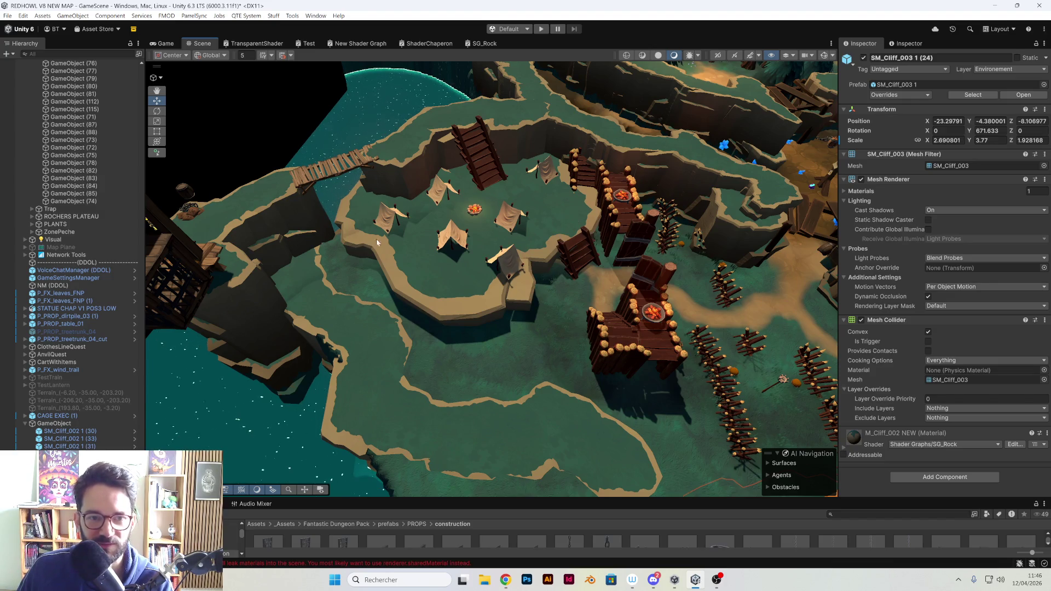
{"action": "left_click_drag", "start_coordinate": [360, 244], "coordinate": [400, 237]}
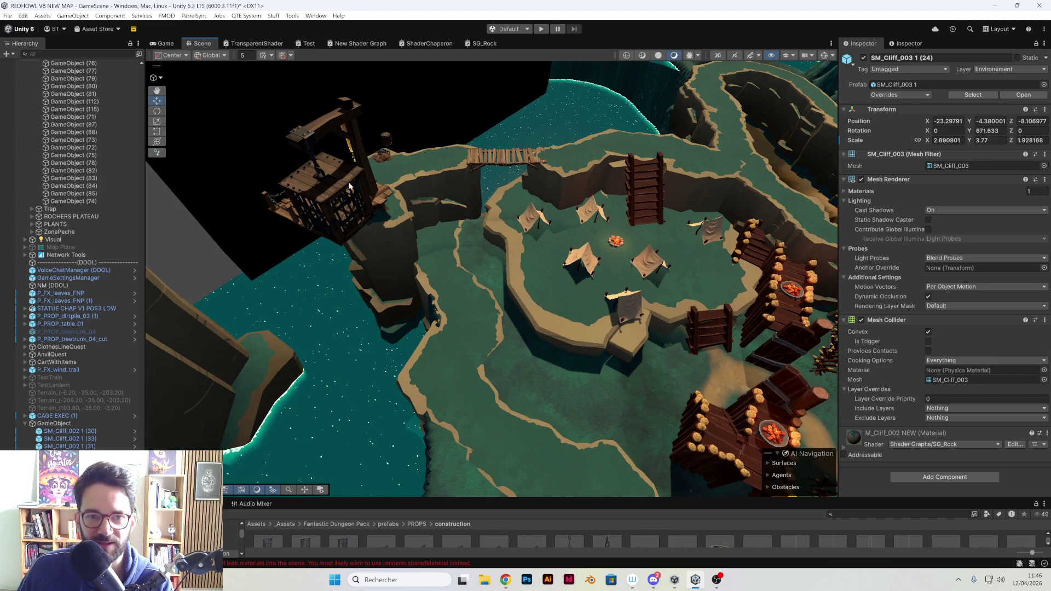
{"action": "mouse_move", "coordinate": [313, 212]}
{"action": "left_mouse_down"}
{"action": "mouse_move", "coordinate": [698, 382]}
{"action": "mouse_move", "coordinate": [692, 352]}
{"action": "mouse_move", "coordinate": [660, 336]}
{"action": "left_mouse_up"}
Nudge cliff SM_Cliff_003 1 (24) into place and place a duplicate further down the shore
{"action": "left_click", "coordinate": [699, 382]}
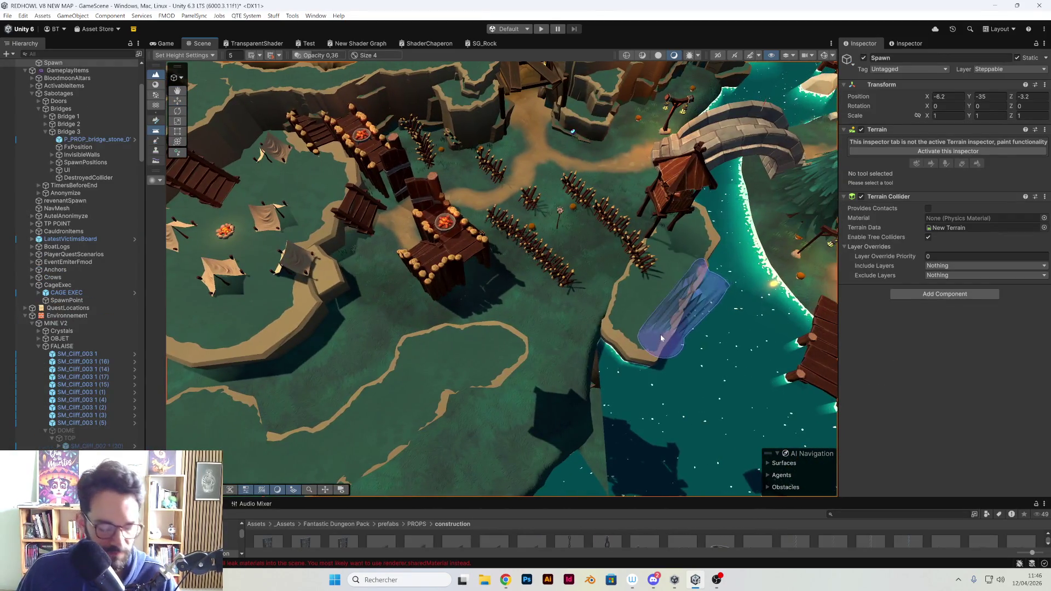
{"action": "key", "text": "w"}
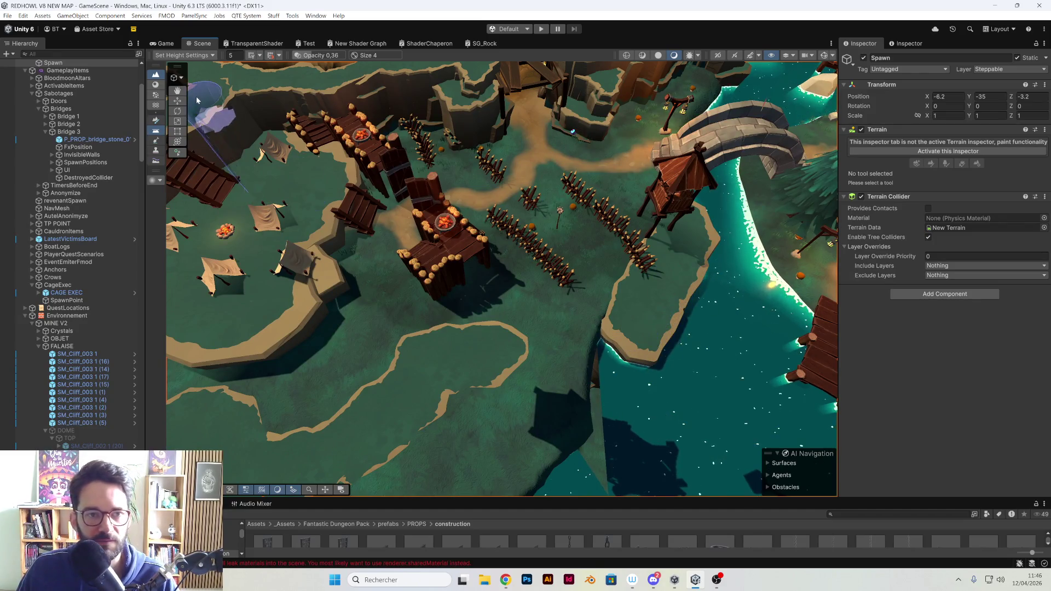
{"action": "left_click", "coordinate": [592, 270]}
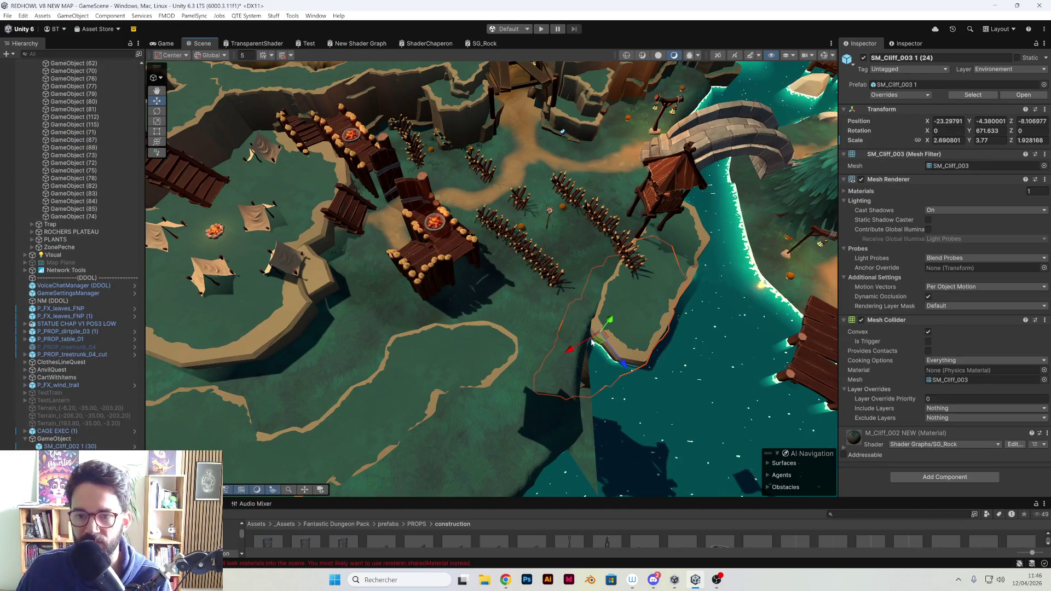
{"action": "mouse_move", "coordinate": [491, 344]}
{"action": "left_mouse_down"}
{"action": "mouse_move", "coordinate": [493, 355]}
{"action": "mouse_move", "coordinate": [596, 364]}
{"action": "mouse_move", "coordinate": [546, 353]}
{"action": "mouse_move", "coordinate": [813, 236]}
{"action": "left_mouse_up"}
{"action": "key", "text": "ctrl+d"}
{"action": "key", "text": "e"}
{"action": "key", "text": "w"}
{"action": "left_click_drag", "start_coordinate": [545, 343], "coordinate": [531, 374]}
Delete the stray cliff piece below the palisades and select the neighbouring cliff pieces
{"action": "left_click", "coordinate": [387, 391]}
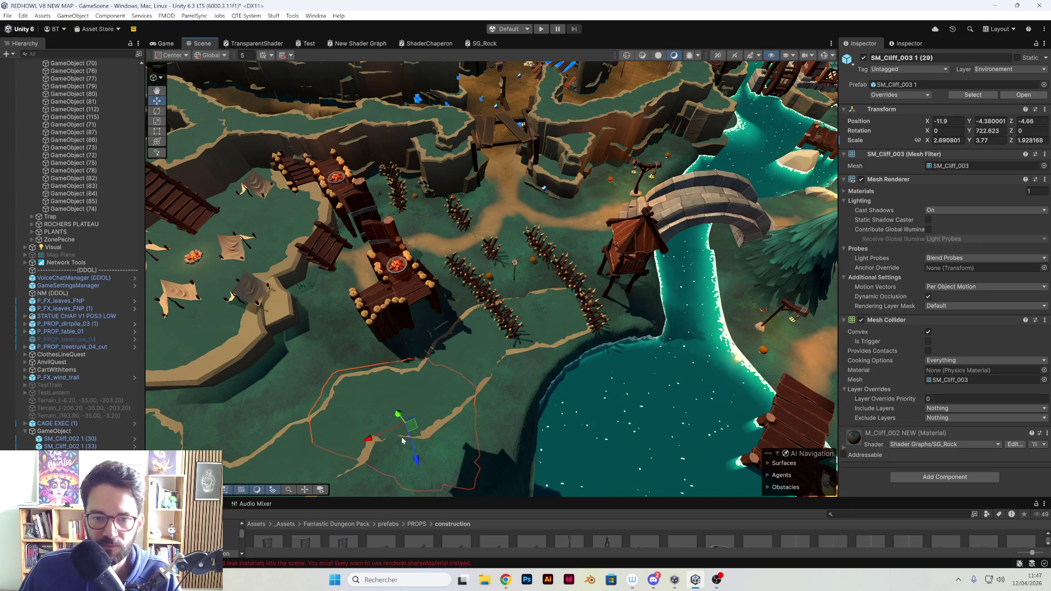
{"action": "left_click", "coordinate": [614, 323]}
{"action": "mouse_move", "coordinate": [614, 322]}
{"action": "left_mouse_down"}
{"action": "mouse_move", "coordinate": [664, 386]}
{"action": "mouse_move", "coordinate": [641, 394]}
{"action": "left_mouse_up"}
{"action": "key", "text": "Delete"}
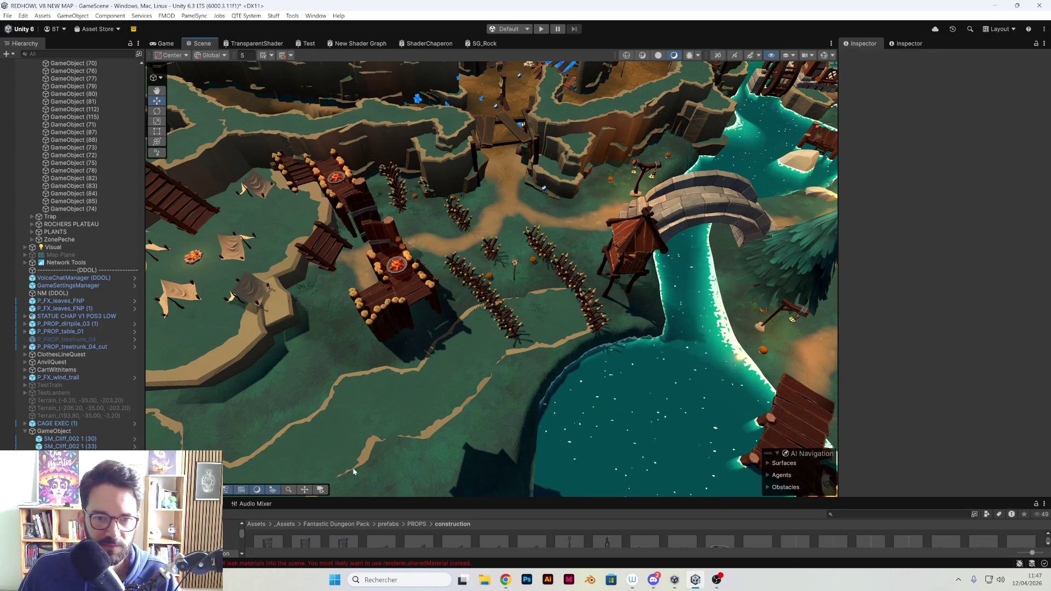
{"action": "left_click", "coordinate": [392, 422]}
{"action": "key", "text": "f"}
{"action": "left_click", "coordinate": [302, 343]}
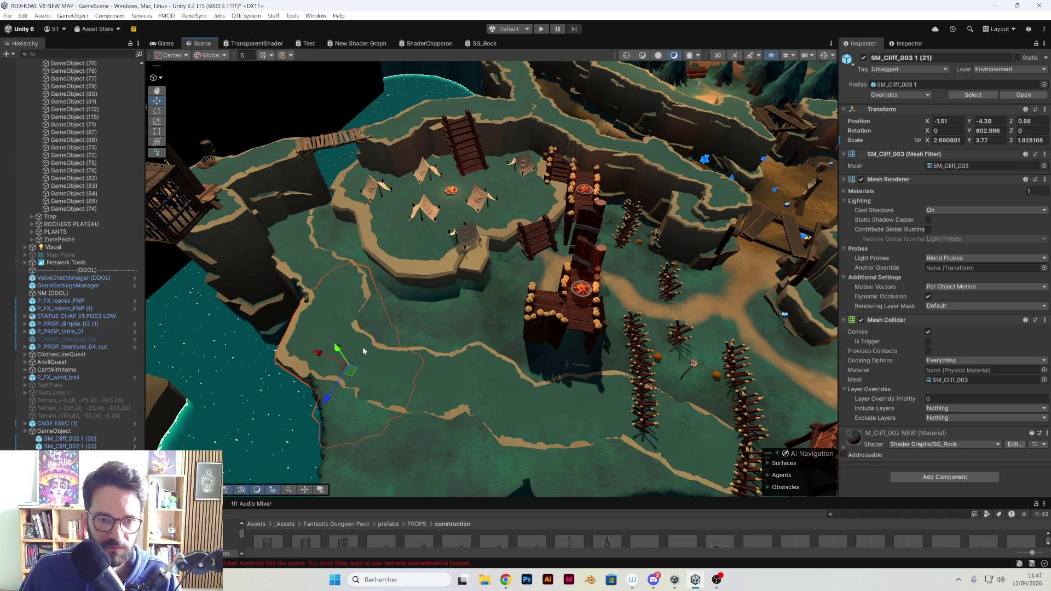
Pick the left-shore cliff SM_Cliff_002 1 and move it over to the riverbank
{"action": "left_click", "coordinate": [309, 251]}
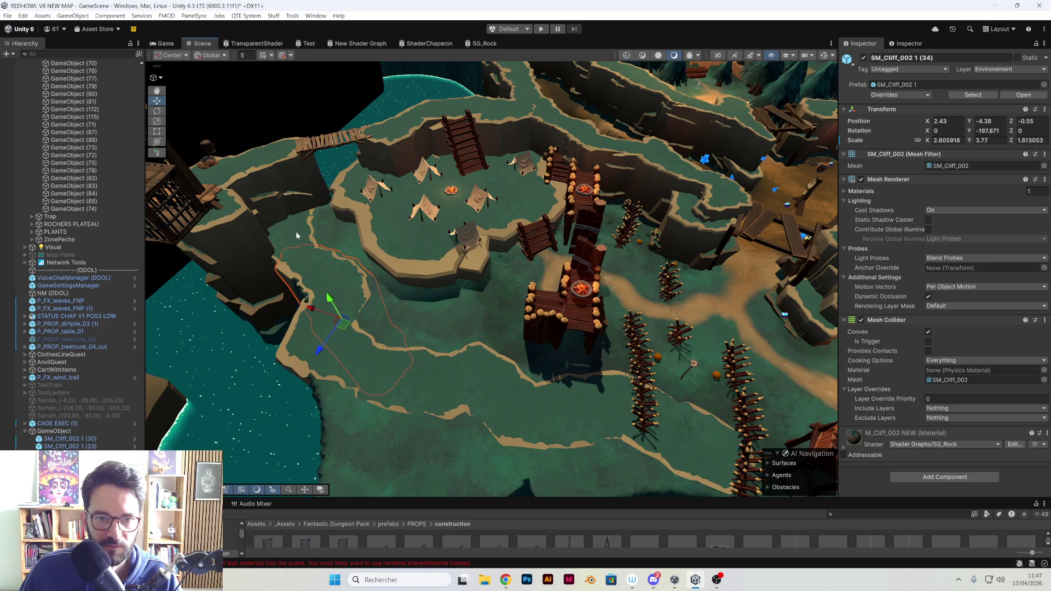
{"action": "left_click", "coordinate": [299, 225]}
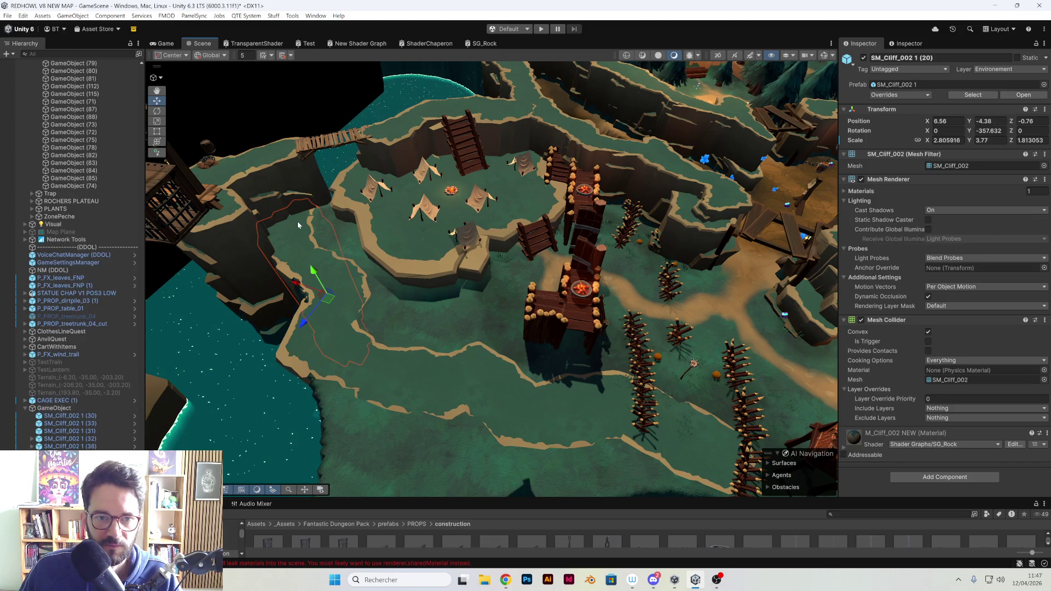
{"action": "left_click_drag", "start_coordinate": [319, 306], "coordinate": [288, 420]}
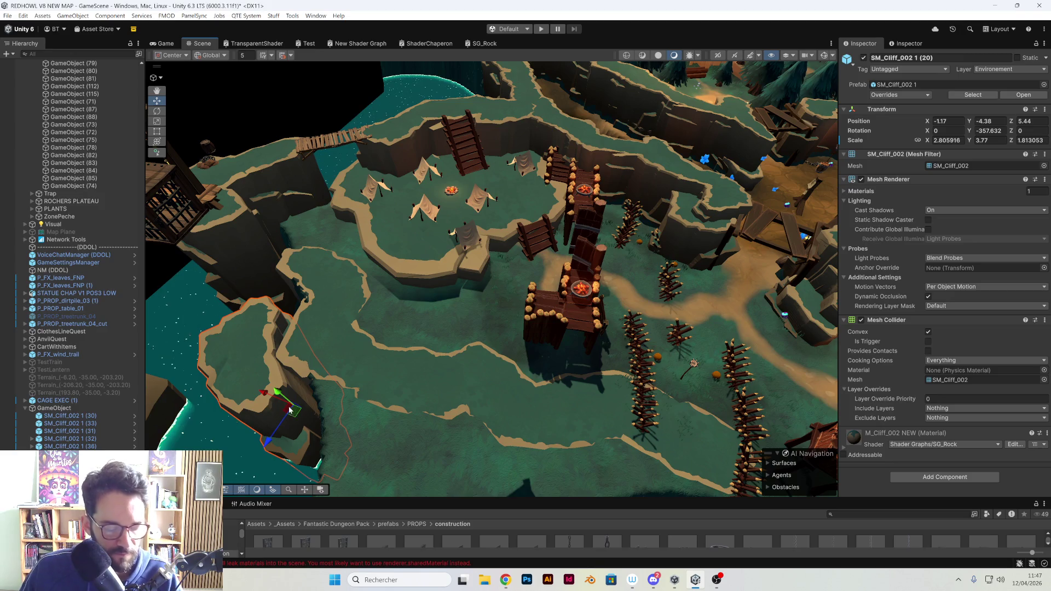
{"action": "left_click", "coordinate": [289, 397], "text": "ctrl"}
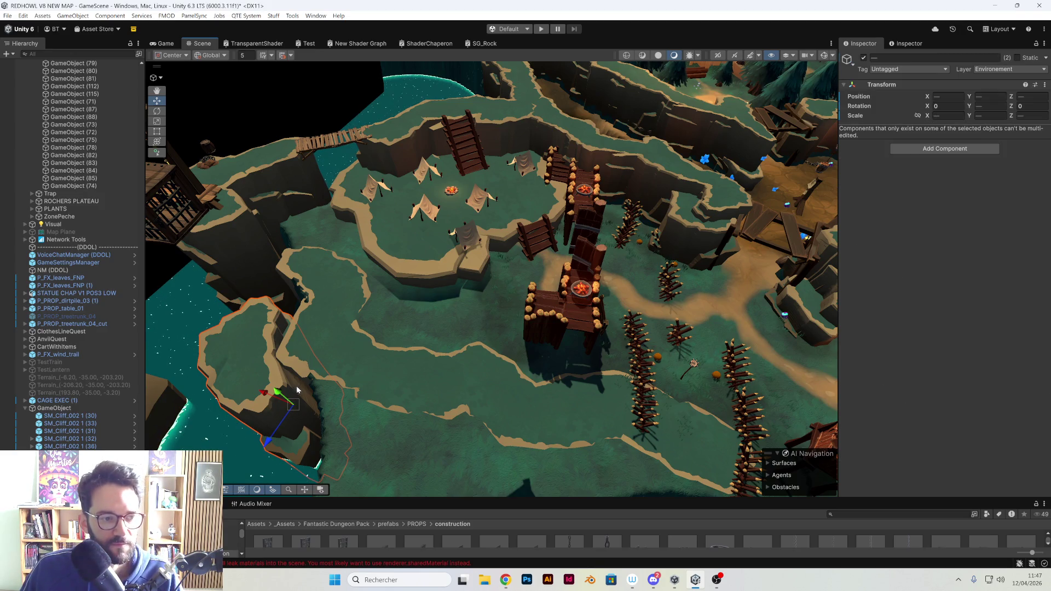
{"action": "key", "text": "ctrl+z"}
{"action": "key", "text": "ctrl+z"}
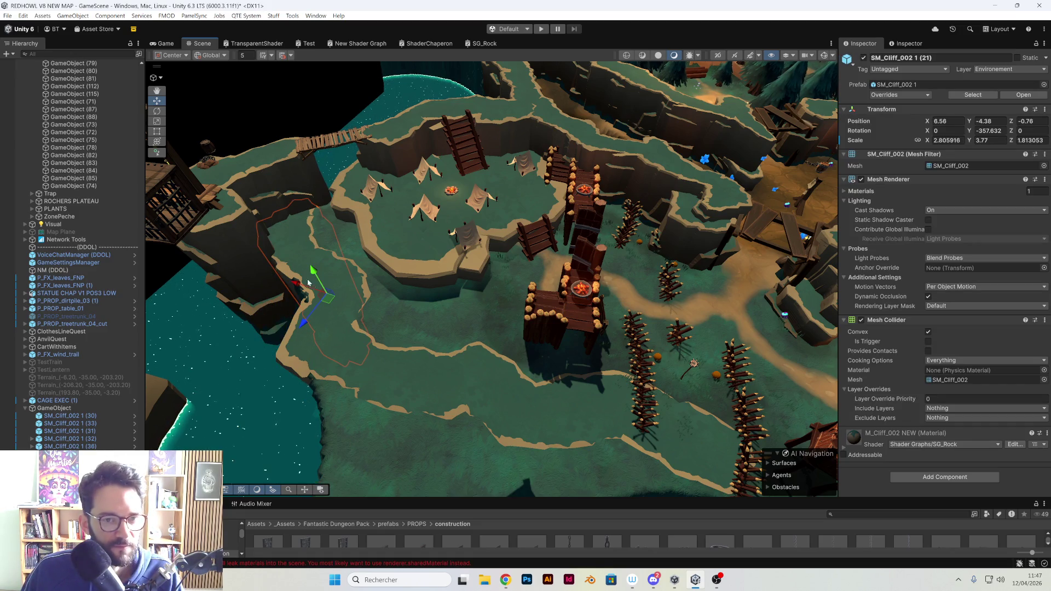
{"action": "mouse_move", "coordinate": [327, 299]}
{"action": "left_mouse_down"}
{"action": "mouse_move", "coordinate": [563, 429]}
{"action": "mouse_move", "coordinate": [528, 366]}
{"action": "mouse_move", "coordinate": [474, 344]}
{"action": "mouse_move", "coordinate": [519, 386]}
{"action": "mouse_move", "coordinate": [477, 383]}
{"action": "mouse_move", "coordinate": [482, 356]}
{"action": "mouse_move", "coordinate": [515, 320]}
{"action": "left_mouse_up"}
{"action": "key", "text": "e"}
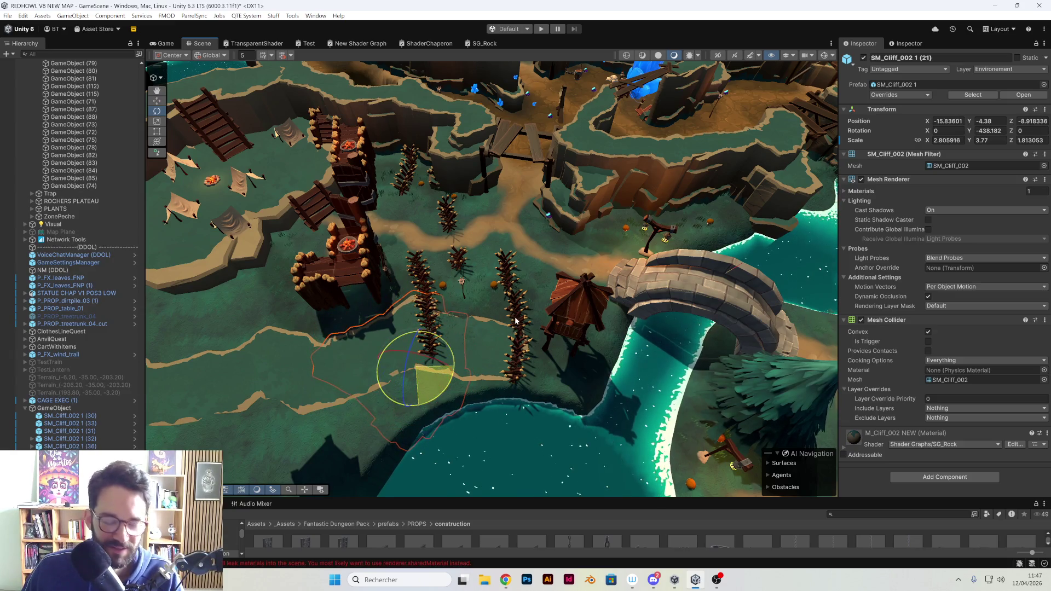
{"action": "key", "text": "w"}
{"action": "mouse_move", "coordinate": [416, 367]}
{"action": "left_mouse_down"}
{"action": "mouse_move", "coordinate": [558, 358]}
{"action": "mouse_move", "coordinate": [524, 361]}
{"action": "mouse_move", "coordinate": [515, 372]}
{"action": "mouse_move", "coordinate": [534, 382]}
{"action": "mouse_move", "coordinate": [506, 391]}
{"action": "mouse_move", "coordinate": [606, 392]}
{"action": "mouse_move", "coordinate": [563, 346]}
{"action": "mouse_move", "coordinate": [554, 351]}
{"action": "left_mouse_up"}
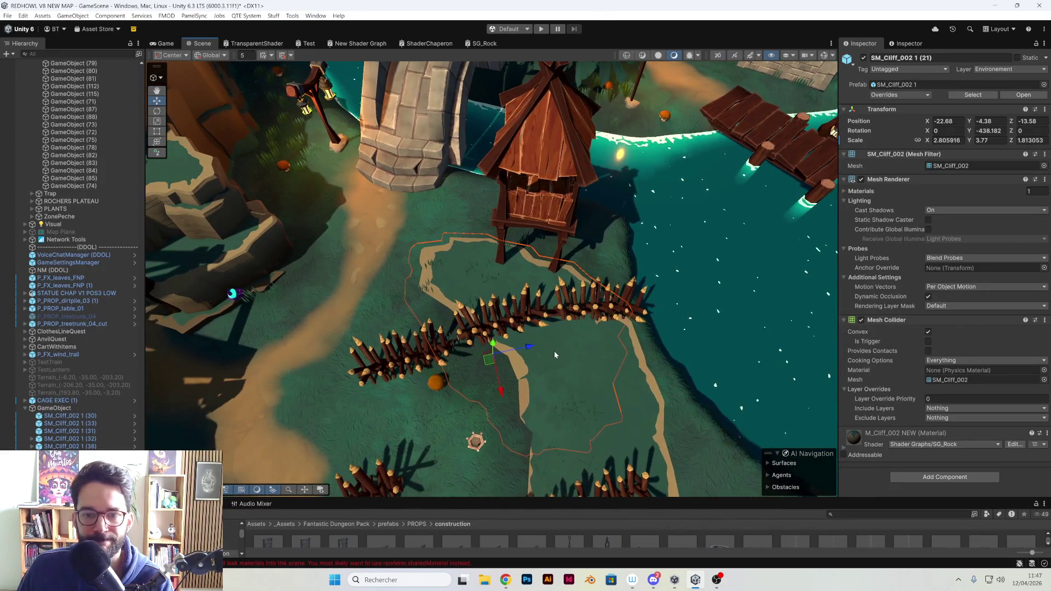
Rotate the cliff to face the river (Y -247.818) and settle it beneath the watchtower
{"action": "key", "text": "e"}
{"action": "mouse_move", "coordinate": [519, 384]}
{"action": "left_mouse_down"}
{"action": "mouse_move", "coordinate": [487, 393]}
{"action": "mouse_move", "coordinate": [511, 354]}
{"action": "mouse_move", "coordinate": [477, 334]}
{"action": "mouse_move", "coordinate": [577, 317]}
{"action": "mouse_move", "coordinate": [522, 333]}
{"action": "mouse_move", "coordinate": [469, 407]}
{"action": "mouse_move", "coordinate": [481, 351]}
{"action": "left_mouse_up"}
{"action": "key", "text": "w"}
{"action": "key", "text": "e"}
{"action": "mouse_move", "coordinate": [480, 286]}
{"action": "left_mouse_down"}
{"action": "mouse_move", "coordinate": [239, 284]}
{"action": "mouse_move", "coordinate": [258, 287]}
{"action": "left_mouse_up"}
{"action": "key", "text": "w"}
{"action": "left_click_drag", "start_coordinate": [477, 261], "coordinate": [471, 249]}
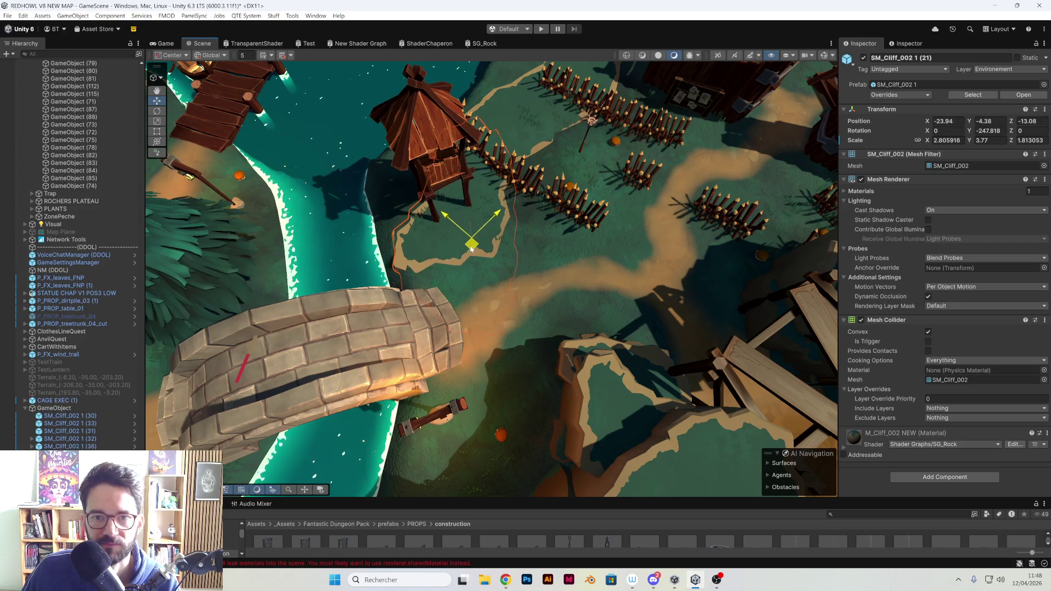
{"action": "mouse_move", "coordinate": [476, 249]}
{"action": "left_mouse_down"}
{"action": "mouse_move", "coordinate": [617, 235]}
{"action": "mouse_move", "coordinate": [504, 330]}
{"action": "mouse_move", "coordinate": [465, 307]}
{"action": "left_mouse_up"}
{"action": "left_click", "coordinate": [492, 323]}
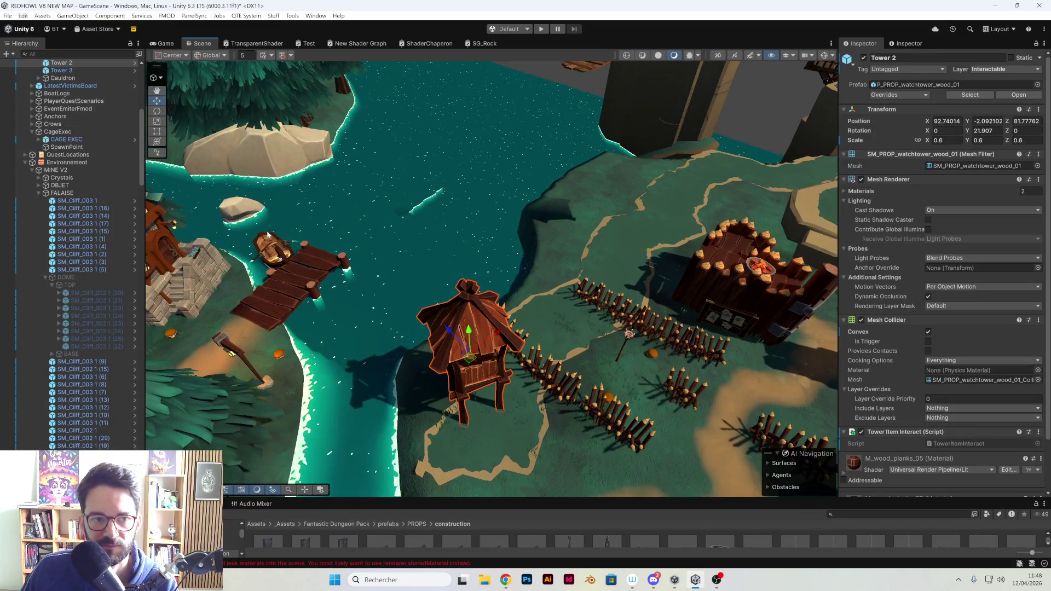
{"action": "scroll", "coordinate": [111, 235], "scroll_direction": "up", "scroll_amount": 5}
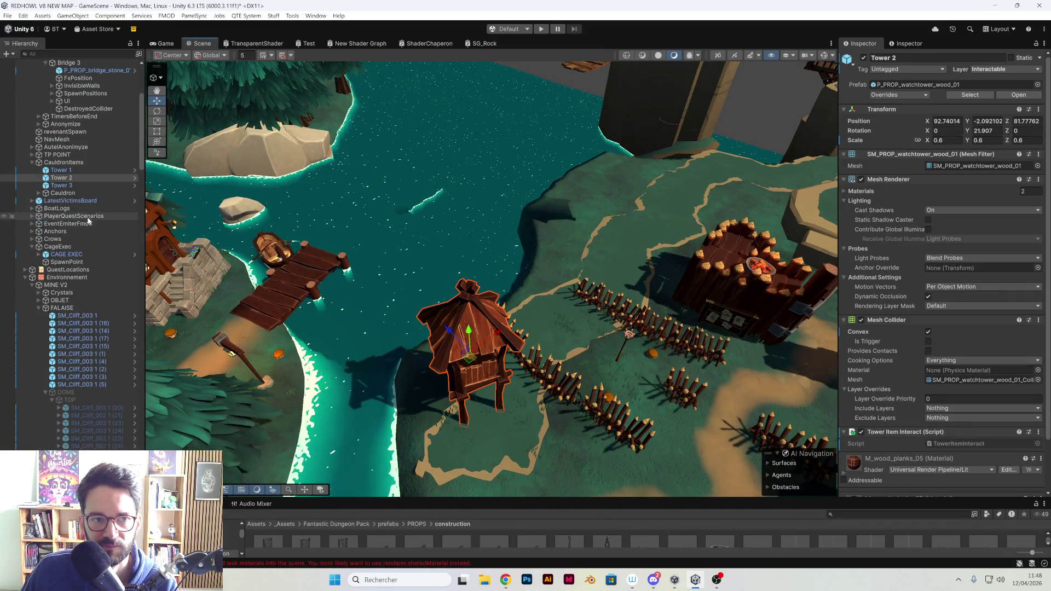
{"action": "left_click", "coordinate": [134, 178]}
{"action": "left_click", "coordinate": [25, 75]}
{"action": "left_click", "coordinate": [6, 65]}
{"action": "mouse_move", "coordinate": [327, 218]}
{"action": "left_mouse_down"}
{"action": "mouse_move", "coordinate": [402, 280]}
{"action": "mouse_move", "coordinate": [483, 288]}
{"action": "left_mouse_up"}
{"action": "left_click", "coordinate": [454, 292]}
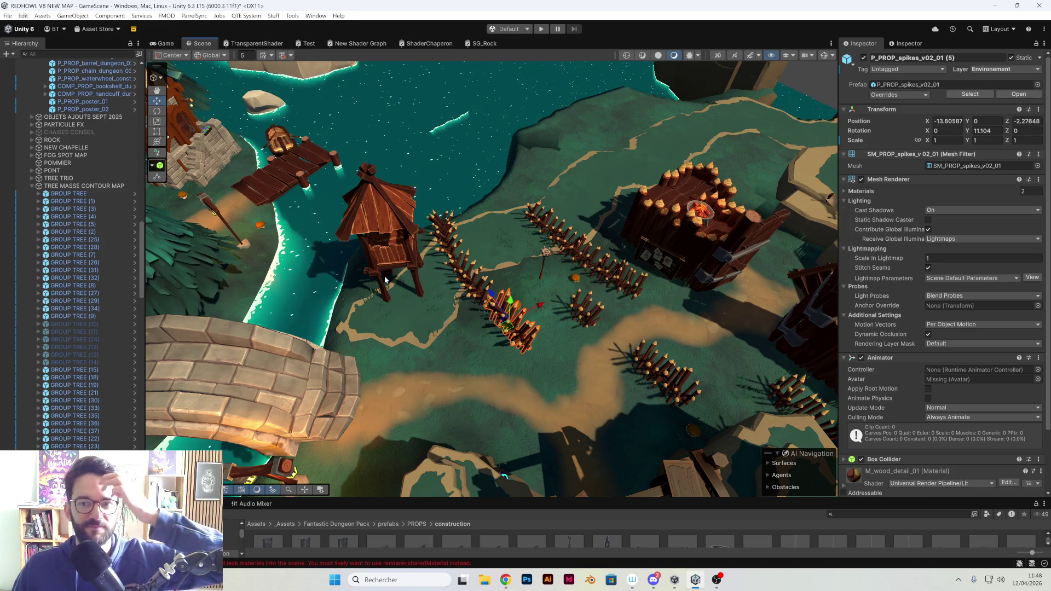
{"action": "mouse_move", "coordinate": [385, 279]}
{"action": "left_mouse_down"}
{"action": "mouse_move", "coordinate": [462, 310]}
{"action": "mouse_move", "coordinate": [552, 316]}
{"action": "left_mouse_up"}
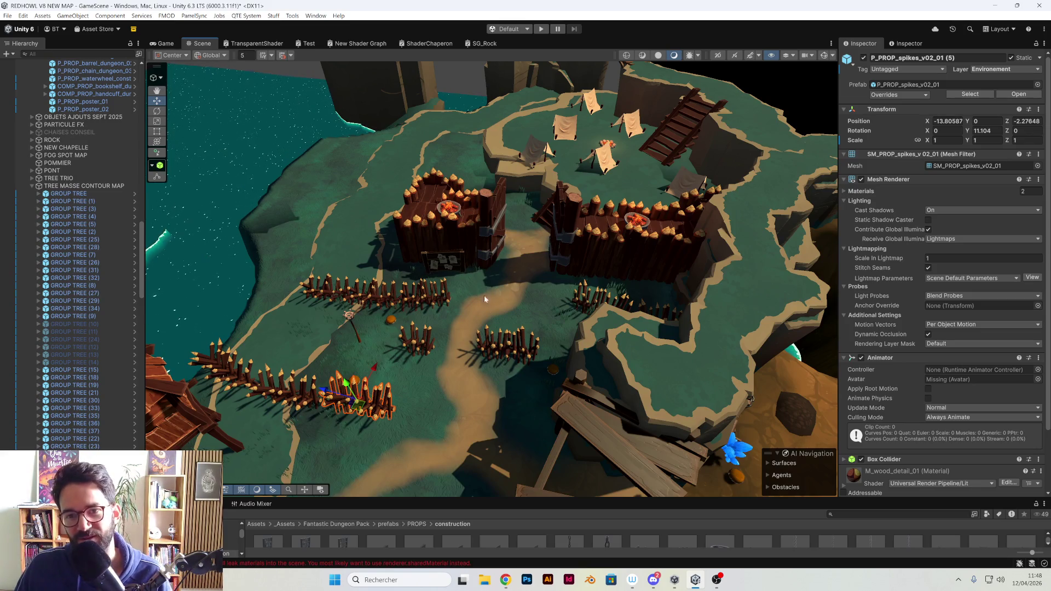
{"action": "left_click_drag", "start_coordinate": [489, 244], "coordinate": [456, 333]}
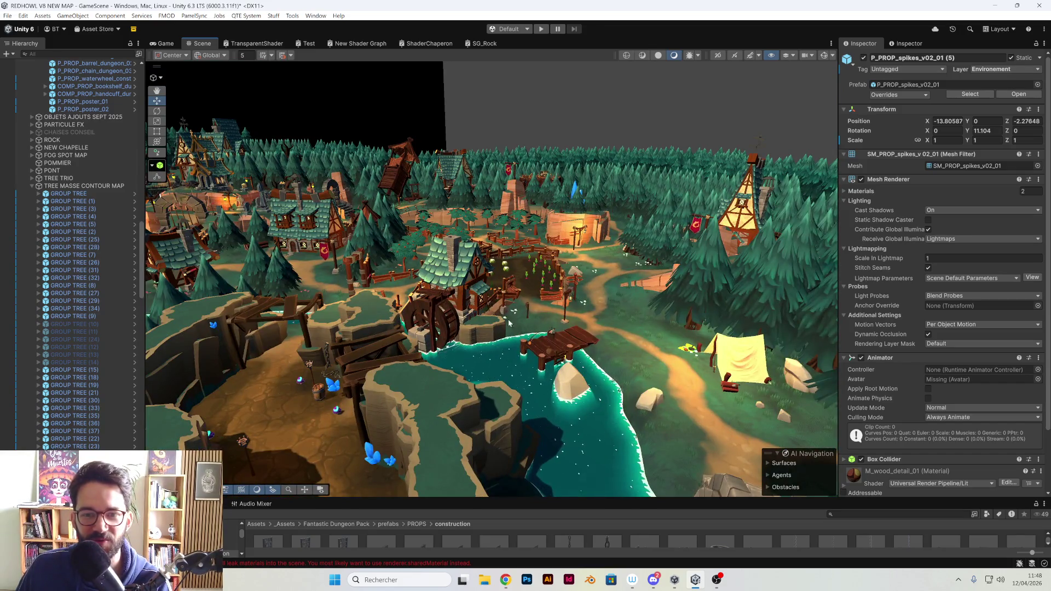
{"action": "key", "text": "f"}
{"action": "left_click_drag", "start_coordinate": [572, 206], "coordinate": [387, 324]}
{"action": "mouse_move", "coordinate": [468, 290]}
{"action": "left_mouse_down"}
{"action": "mouse_move", "coordinate": [414, 312]}
{"action": "mouse_move", "coordinate": [501, 302]}
{"action": "mouse_move", "coordinate": [488, 299]}
{"action": "mouse_move", "coordinate": [521, 283]}
{"action": "left_mouse_up"}
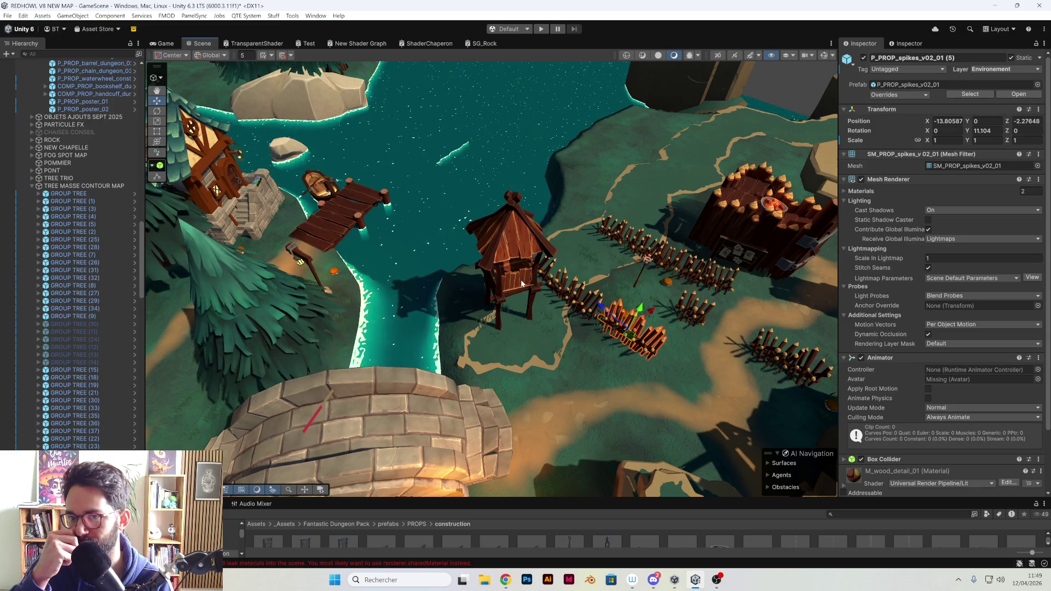
{"action": "mouse_move", "coordinate": [522, 284]}
{"action": "left_mouse_down"}
{"action": "mouse_move", "coordinate": [519, 254]}
{"action": "mouse_move", "coordinate": [695, 331]}
{"action": "mouse_move", "coordinate": [623, 333]}
{"action": "mouse_move", "coordinate": [545, 377]}
{"action": "left_mouse_up"}
{"action": "left_click", "coordinate": [542, 372]}
Rotate cliff SM_Cliff_002 1 (21) and move it toward the spike fence shore
{"action": "key", "text": "e"}
{"action": "mouse_move", "coordinate": [530, 412]}
{"action": "left_mouse_down"}
{"action": "mouse_move", "coordinate": [340, 385]}
{"action": "mouse_move", "coordinate": [366, 390]}
{"action": "left_mouse_up"}
{"action": "key", "text": "w"}
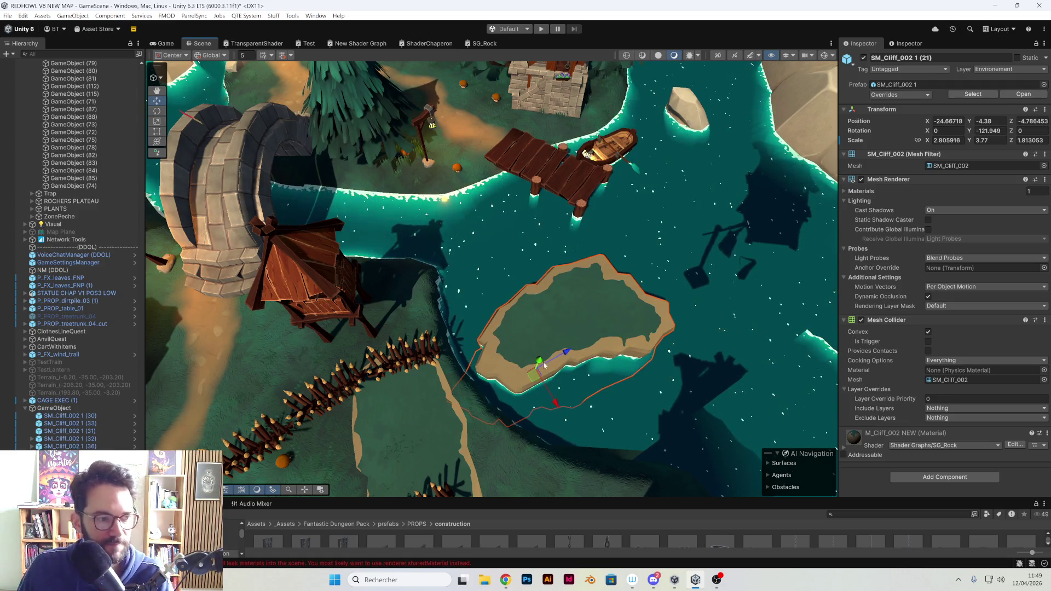
{"action": "mouse_move", "coordinate": [534, 379]}
{"action": "left_mouse_down"}
{"action": "mouse_move", "coordinate": [444, 399]}
{"action": "mouse_move", "coordinate": [489, 372]}
{"action": "mouse_move", "coordinate": [389, 284]}
{"action": "mouse_move", "coordinate": [386, 265]}
{"action": "mouse_move", "coordinate": [534, 362]}
{"action": "mouse_move", "coordinate": [507, 278]}
{"action": "mouse_move", "coordinate": [475, 293]}
{"action": "mouse_move", "coordinate": [518, 315]}
{"action": "mouse_move", "coordinate": [521, 296]}
{"action": "left_mouse_up"}
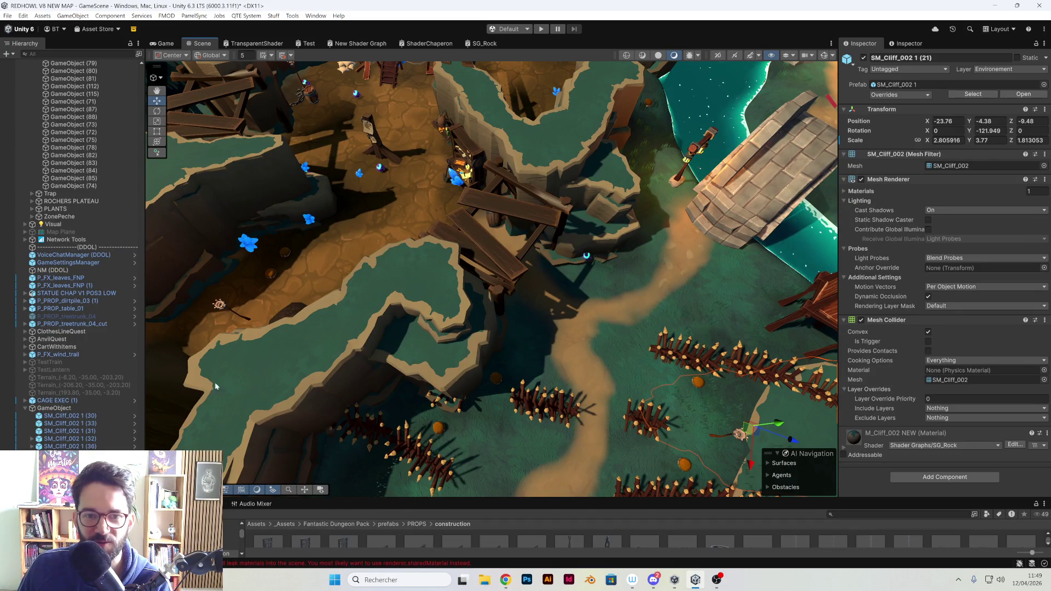
Drag the Project panel splitter upward to enlarge the asset browser
{"action": "mouse_move", "coordinate": [376, 372]}
{"action": "left_mouse_down"}
{"action": "mouse_move", "coordinate": [589, 290]}
{"action": "mouse_move", "coordinate": [536, 283]}
{"action": "mouse_move", "coordinate": [382, 305]}
{"action": "mouse_move", "coordinate": [382, 319]}
{"action": "mouse_move", "coordinate": [470, 352]}
{"action": "mouse_move", "coordinate": [507, 338]}
{"action": "left_mouse_up"}
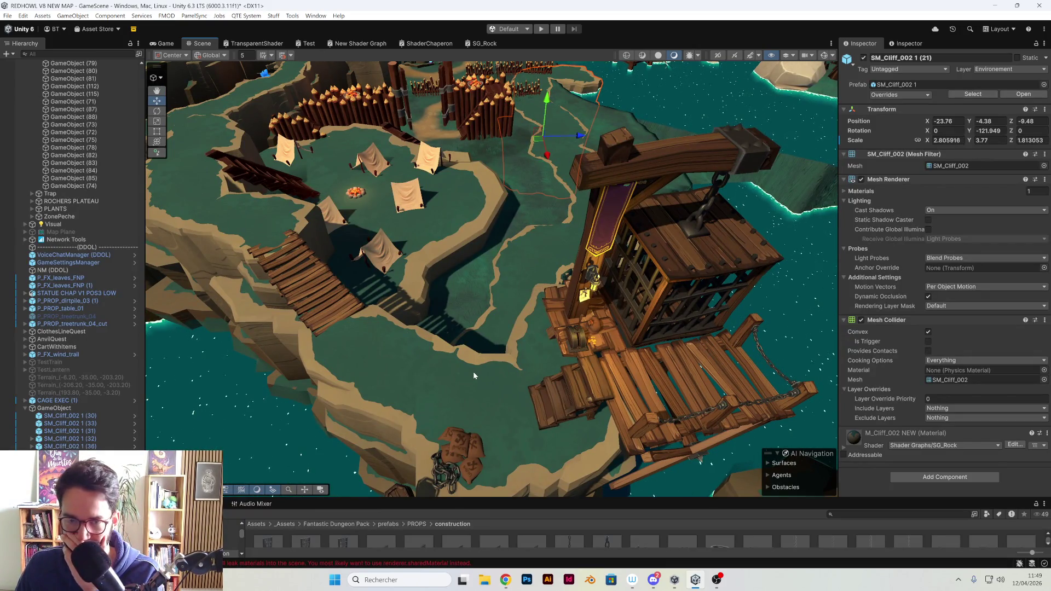
{"action": "left_click_drag", "start_coordinate": [484, 497], "coordinate": [484, 366]}
{"action": "mouse_move", "coordinate": [629, 298]}
{"action": "left_mouse_down"}
{"action": "mouse_move", "coordinate": [628, 263]}
{"action": "mouse_move", "coordinate": [585, 253]}
{"action": "mouse_move", "coordinate": [562, 207]}
{"action": "left_mouse_up"}
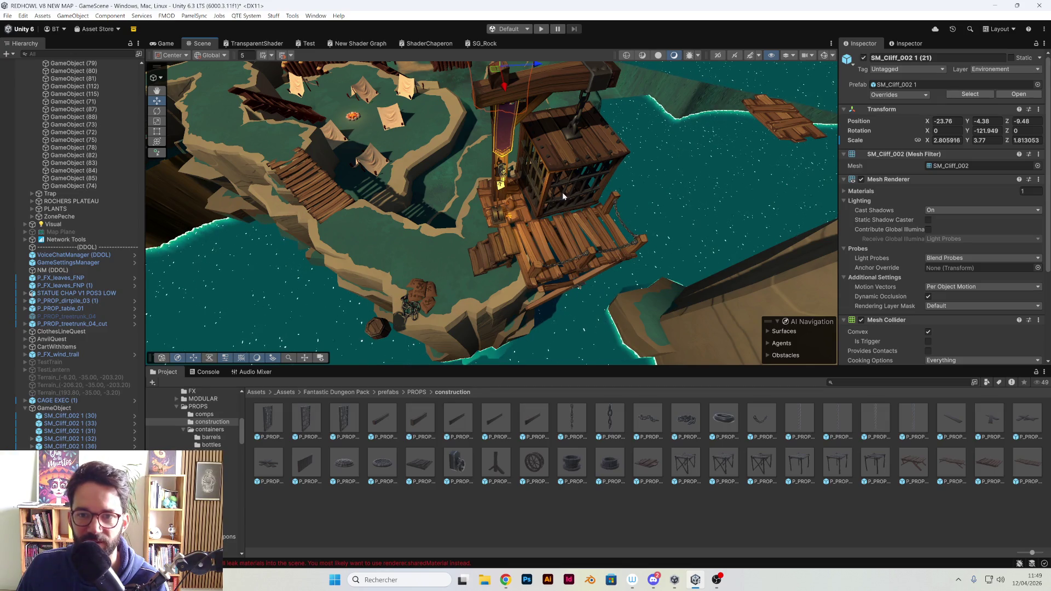
Browse the chests, crates, pots and comps container prefab folders
{"action": "scroll", "coordinate": [602, 213], "scroll_direction": "up", "scroll_amount": 5}
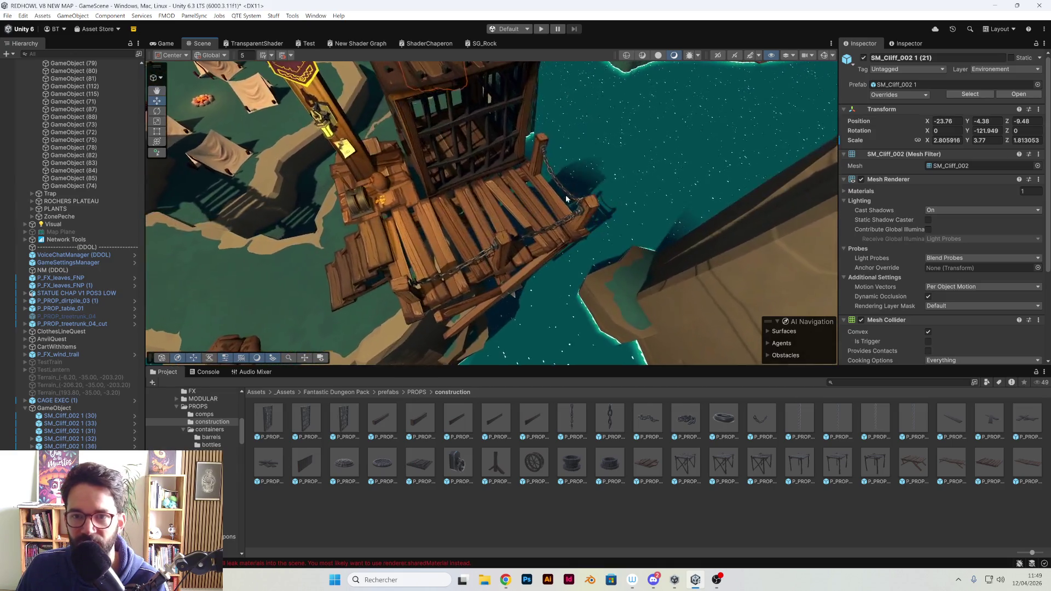
{"action": "mouse_move", "coordinate": [567, 198]}
{"action": "left_mouse_down"}
{"action": "mouse_move", "coordinate": [557, 159]}
{"action": "mouse_move", "coordinate": [554, 169]}
{"action": "mouse_move", "coordinate": [368, 163]}
{"action": "mouse_move", "coordinate": [411, 165]}
{"action": "mouse_move", "coordinate": [384, 205]}
{"action": "mouse_move", "coordinate": [420, 224]}
{"action": "mouse_move", "coordinate": [413, 235]}
{"action": "mouse_move", "coordinate": [486, 236]}
{"action": "mouse_move", "coordinate": [508, 207]}
{"action": "mouse_move", "coordinate": [507, 216]}
{"action": "mouse_move", "coordinate": [624, 196]}
{"action": "mouse_move", "coordinate": [523, 239]}
{"action": "mouse_move", "coordinate": [484, 213]}
{"action": "mouse_move", "coordinate": [267, 364]}
{"action": "left_mouse_up"}
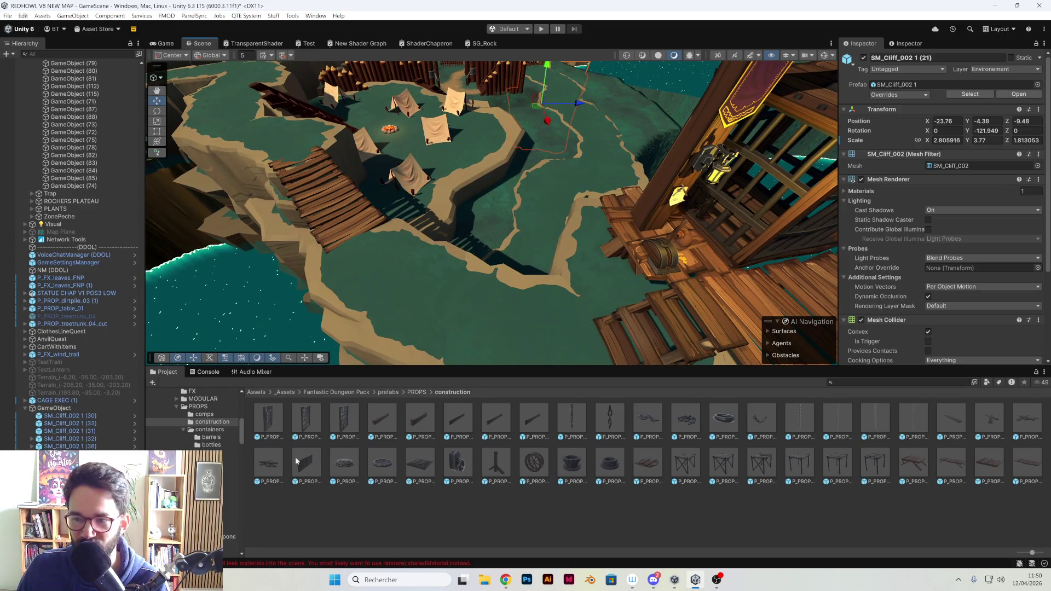
{"action": "key", "text": "Down"}
{"action": "key", "text": "Down"}
{"action": "key", "text": "Down"}
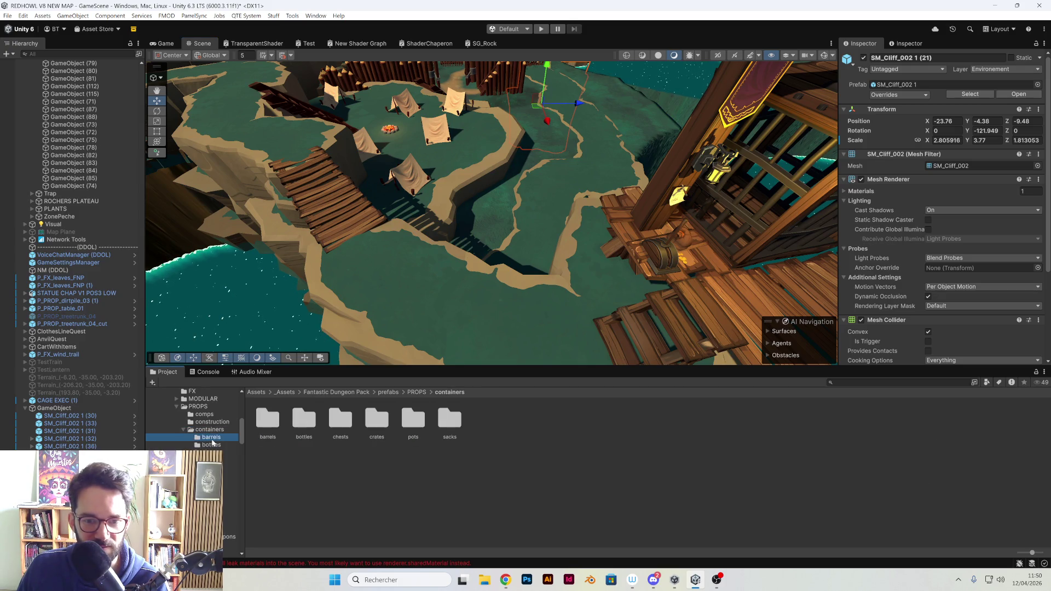
{"action": "key", "text": "Down"}
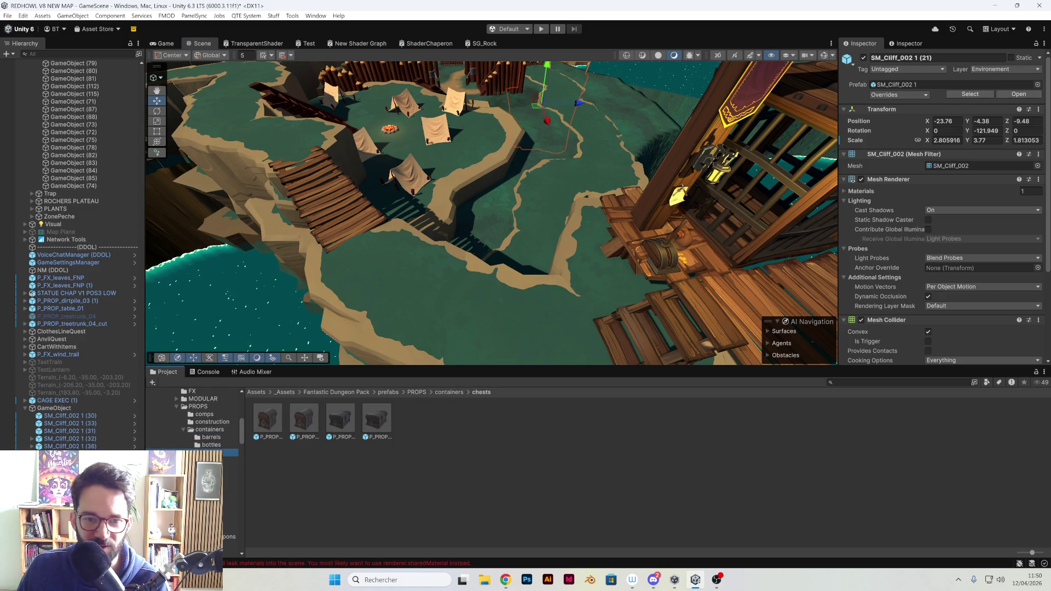
{"action": "key", "text": "Down"}
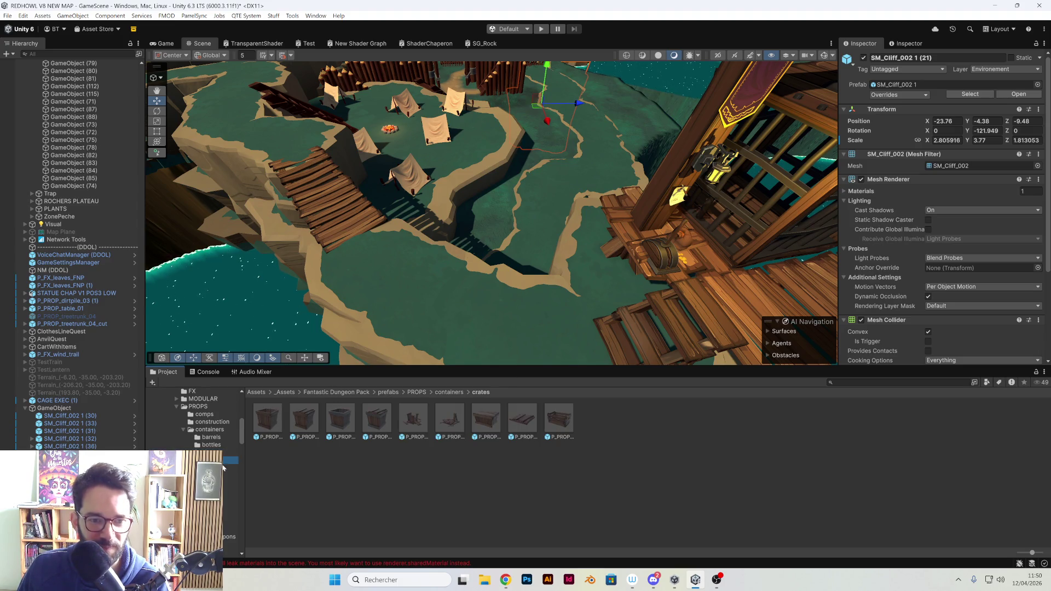
{"action": "key", "text": "Down"}
{"action": "key", "text": "Down"}
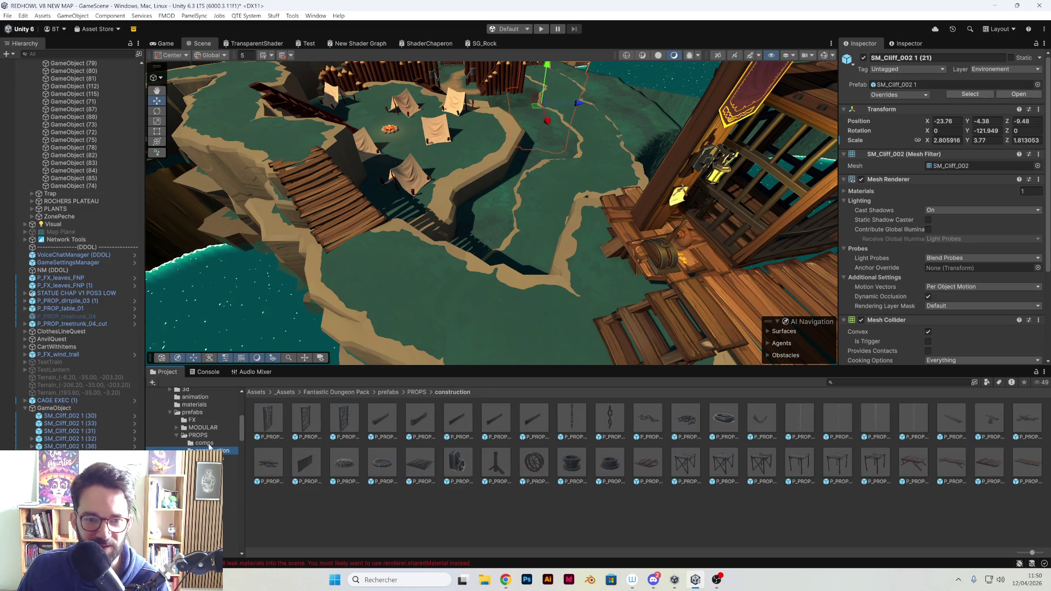
{"action": "mouse_move", "coordinate": [467, 300]}
{"action": "left_mouse_down"}
{"action": "mouse_move", "coordinate": [508, 278]}
{"action": "mouse_move", "coordinate": [458, 303]}
{"action": "mouse_move", "coordinate": [473, 301]}
{"action": "left_mouse_up"}
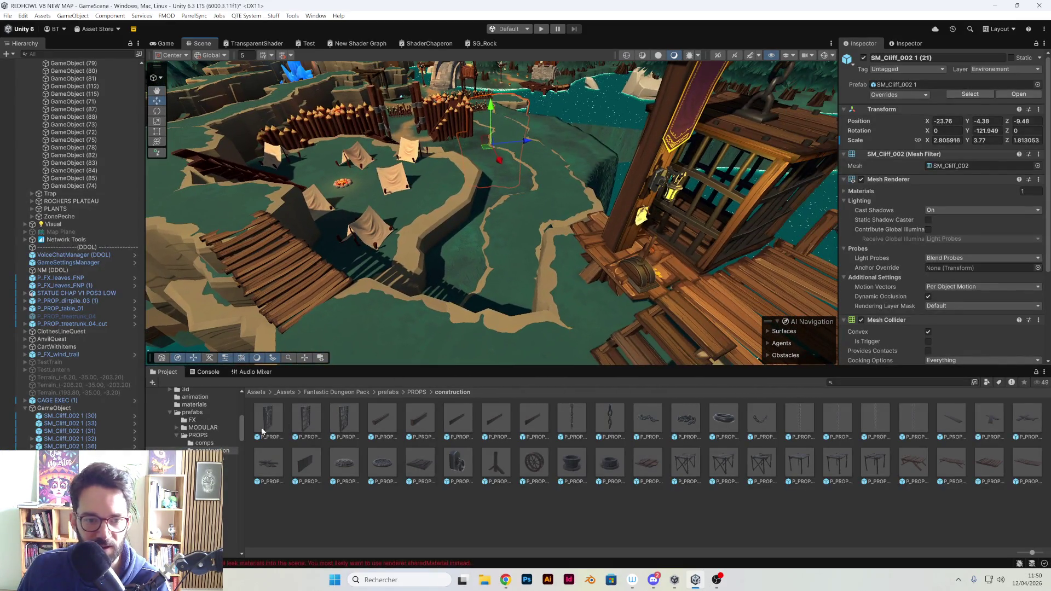
{"action": "left_click", "coordinate": [205, 443]}
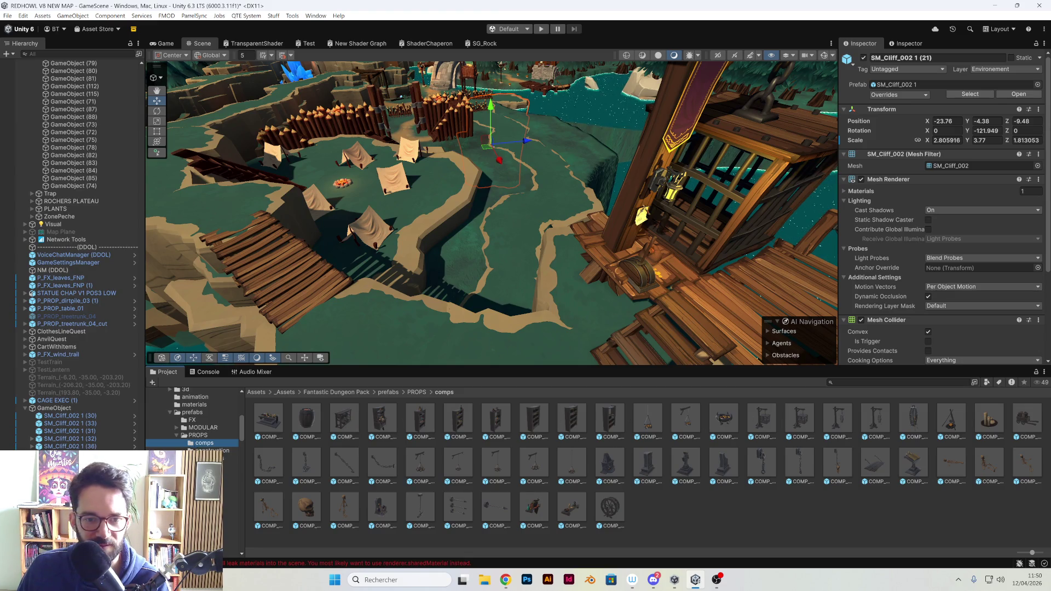
Expand Fantastic Village Pack > prefabs and open the props folder
{"action": "scroll", "coordinate": [197, 419], "scroll_direction": "up", "scroll_amount": 3}
{"action": "left_click", "coordinate": [197, 464]}
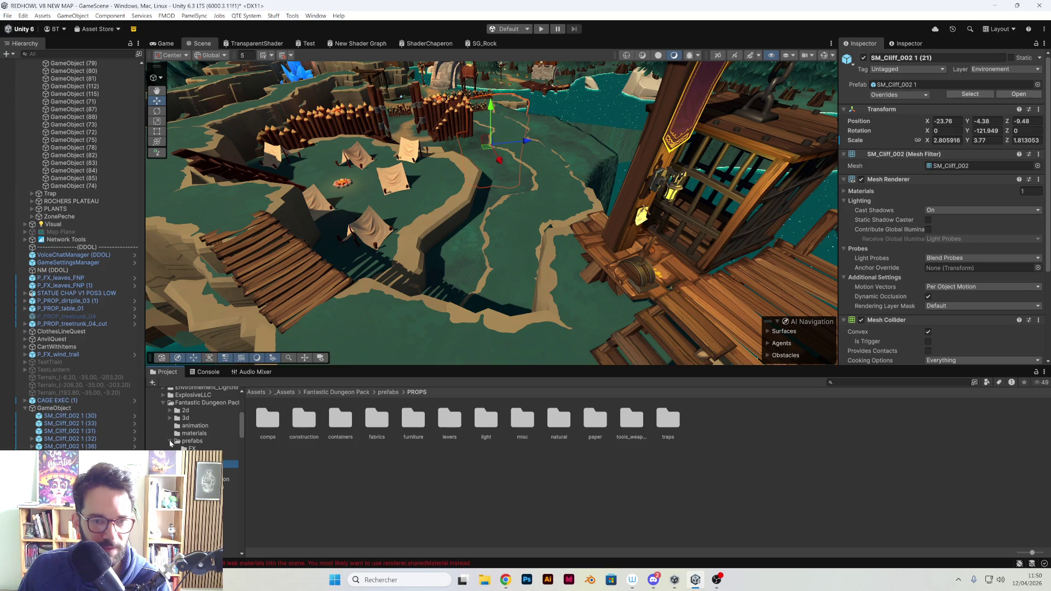
{"action": "left_click", "coordinate": [171, 440]}
{"action": "scroll", "coordinate": [197, 438], "scroll_direction": "down", "scroll_amount": 5}
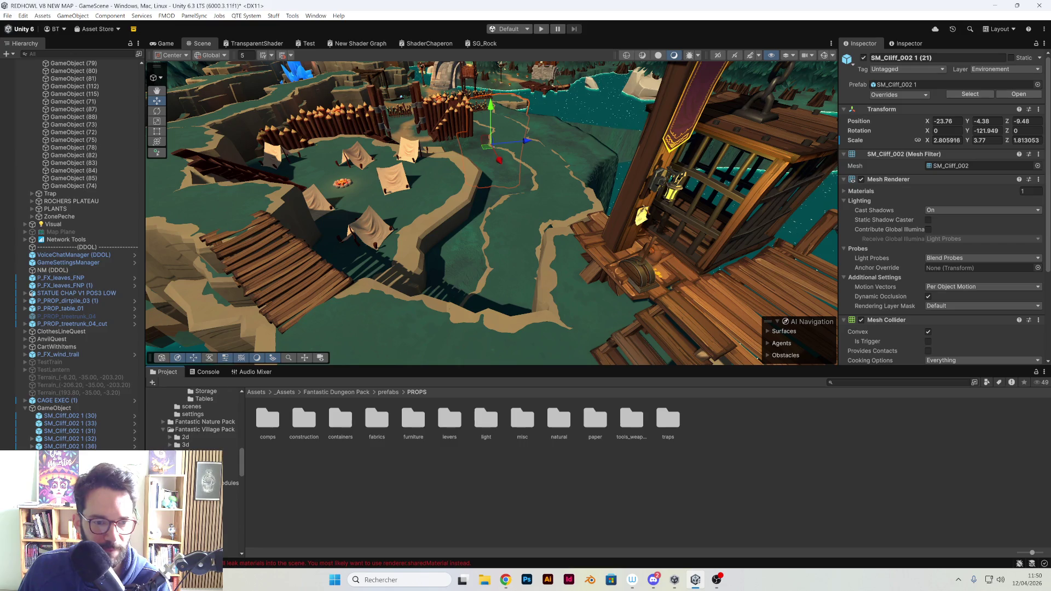
{"action": "left_click", "coordinate": [230, 522]}
{"action": "left_click", "coordinate": [230, 477]}
{"action": "scroll", "coordinate": [230, 477], "scroll_direction": "down", "scroll_amount": 3}
{"action": "left_click", "coordinate": [192, 451]}
{"action": "left_click", "coordinate": [192, 443]}
{"action": "left_click", "coordinate": [193, 435]}
{"action": "left_click", "coordinate": [196, 428]}
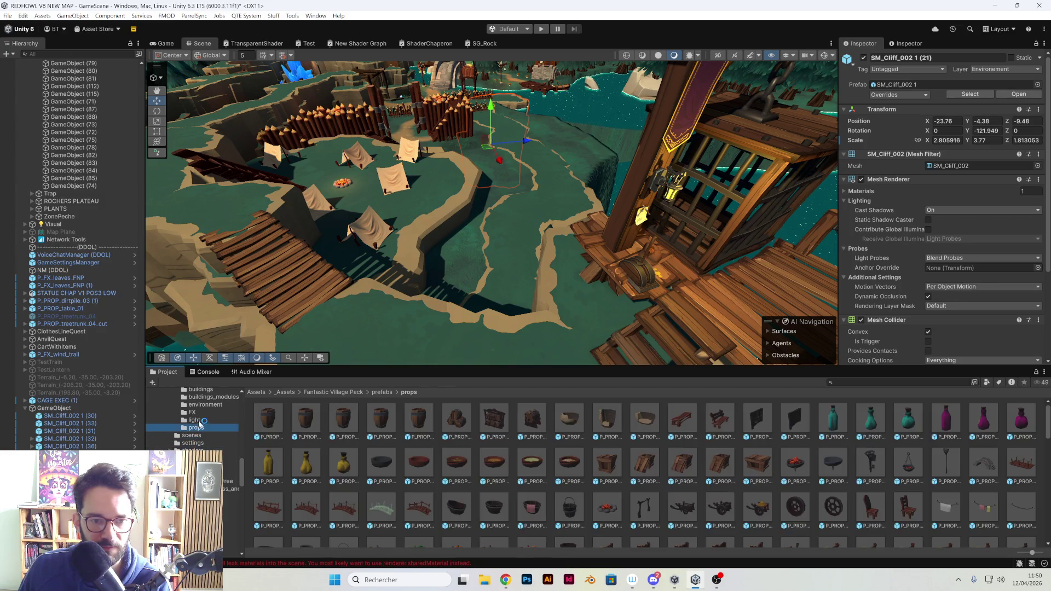
Scroll through the props grid and drag a wooden fence prop into the scene
{"action": "scroll", "coordinate": [508, 463], "scroll_direction": "down", "scroll_amount": 2}
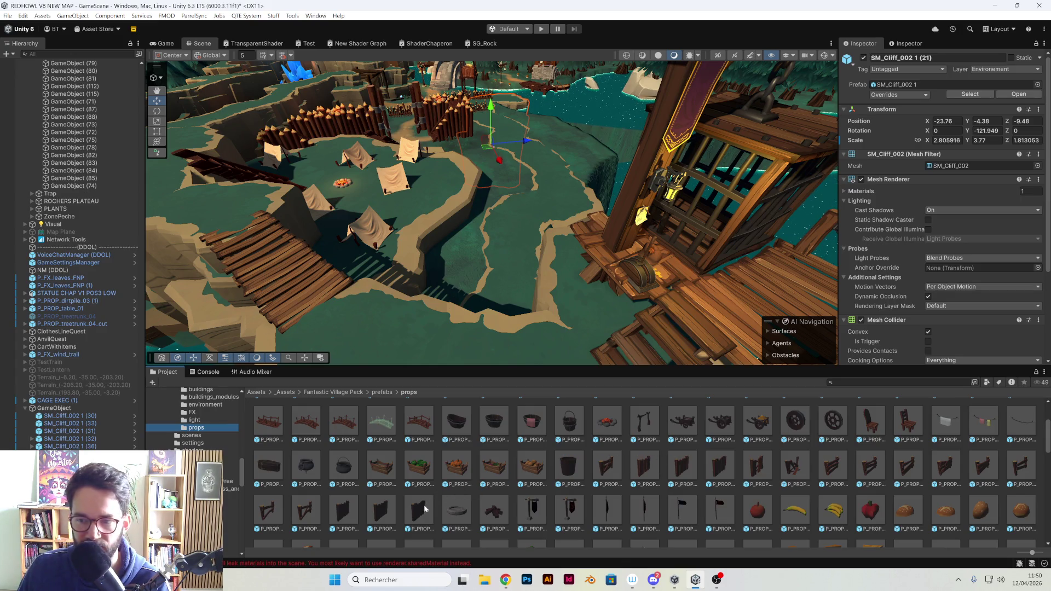
{"action": "scroll", "coordinate": [596, 491], "scroll_direction": "down", "scroll_amount": 5}
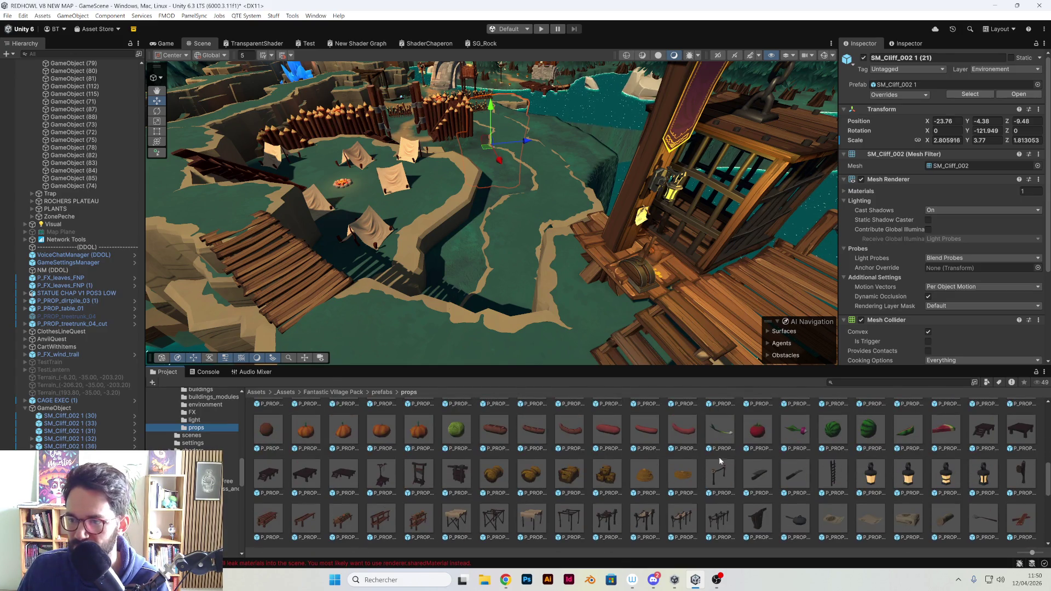
{"action": "scroll", "coordinate": [697, 449], "scroll_direction": "down", "scroll_amount": 5}
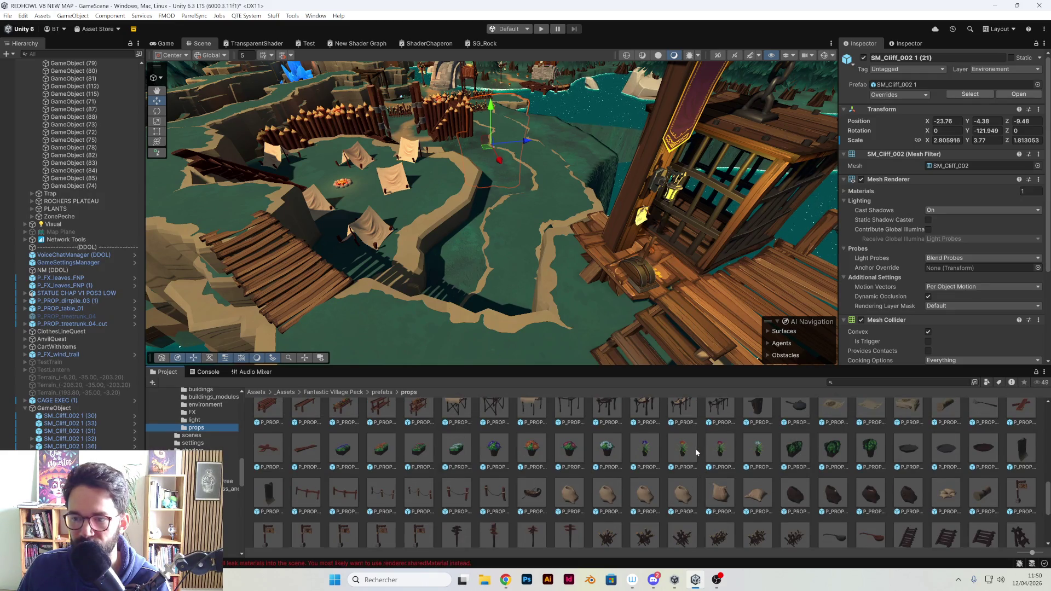
{"action": "scroll", "coordinate": [685, 452], "scroll_direction": "down", "scroll_amount": 2}
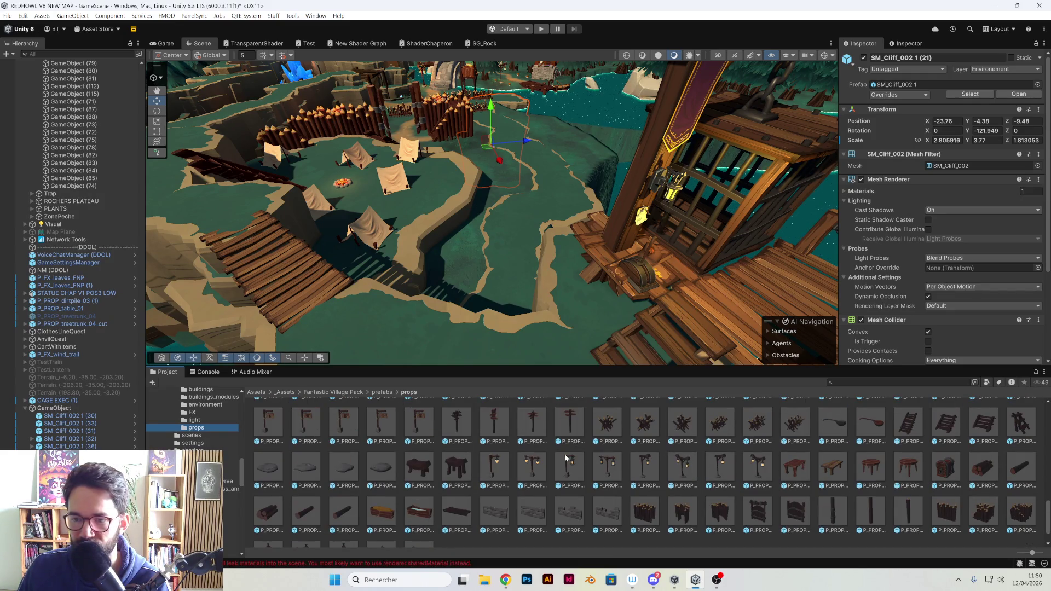
{"action": "scroll", "coordinate": [568, 458], "scroll_direction": "down", "scroll_amount": 2}
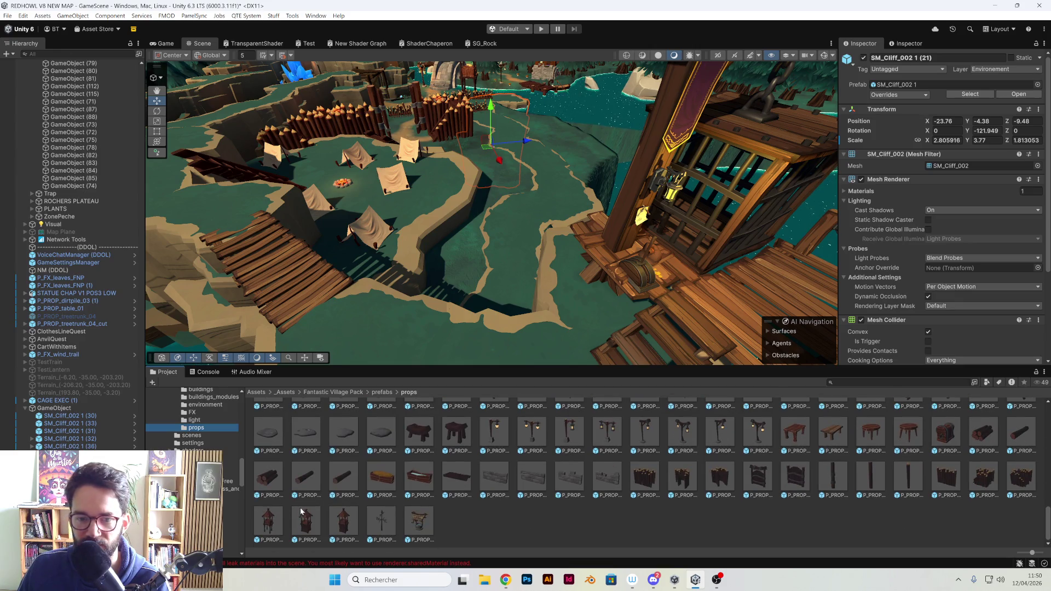
{"action": "scroll", "coordinate": [439, 495], "scroll_direction": "up", "scroll_amount": 1}
{"action": "scroll", "coordinate": [646, 487], "scroll_direction": "up", "scroll_amount": 3}
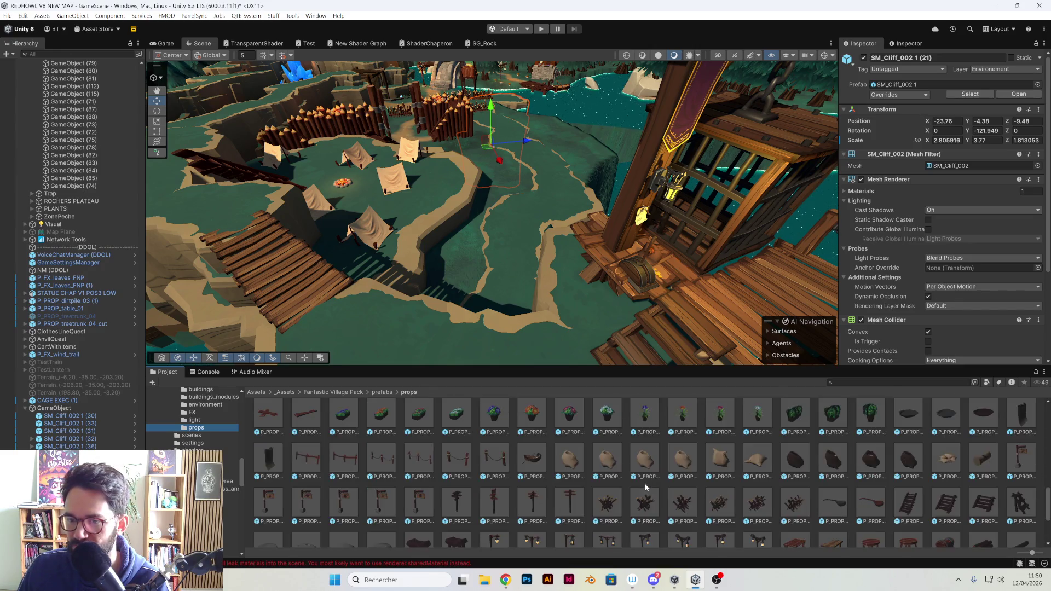
{"action": "scroll", "coordinate": [647, 487], "scroll_direction": "up", "scroll_amount": 10}
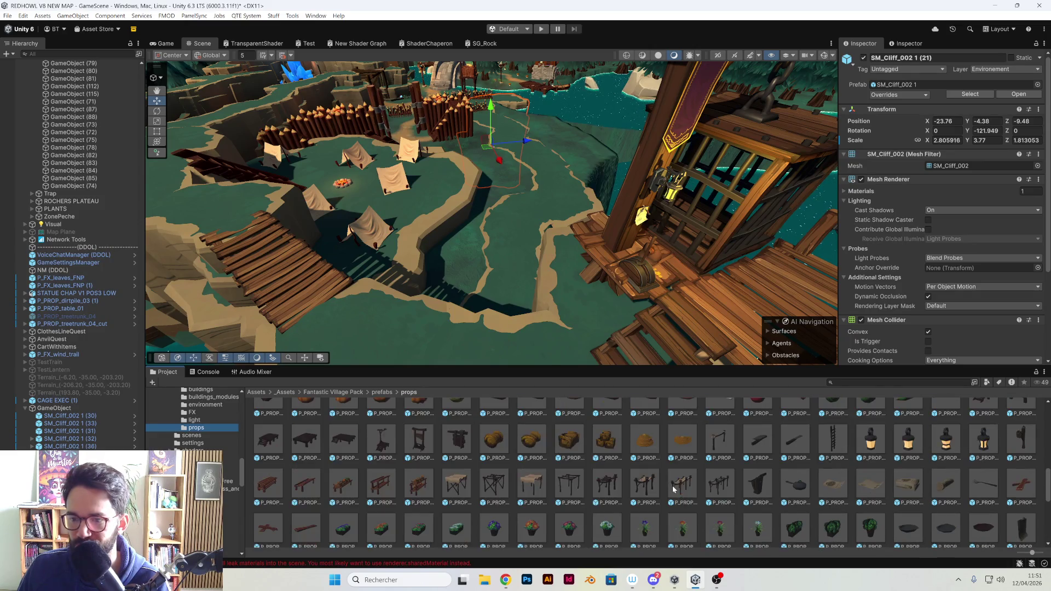
{"action": "scroll", "coordinate": [674, 489], "scroll_direction": "up", "scroll_amount": 4}
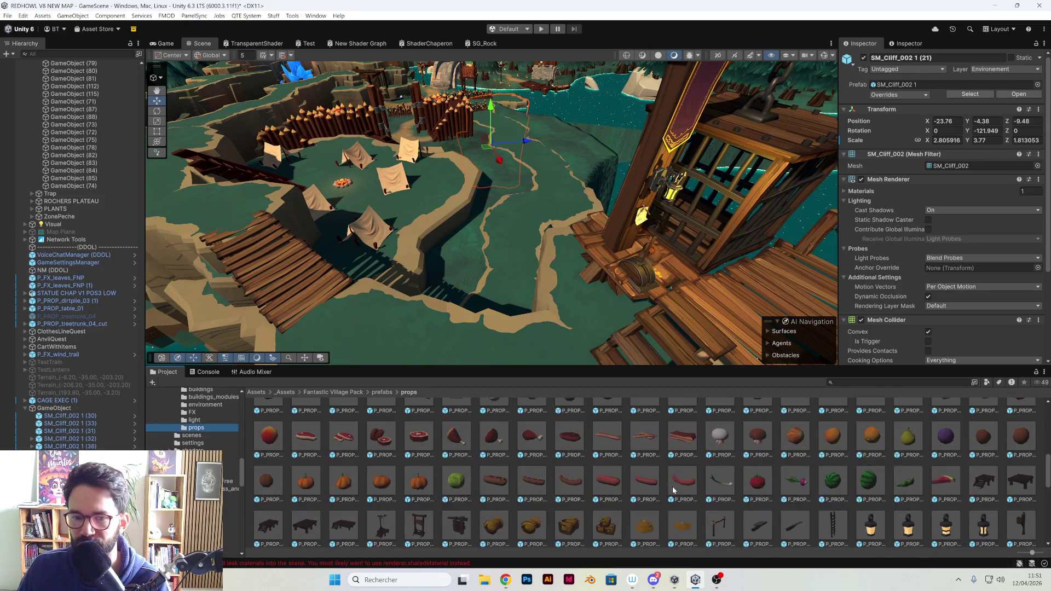
{"action": "scroll", "coordinate": [670, 491], "scroll_direction": "up", "scroll_amount": 2}
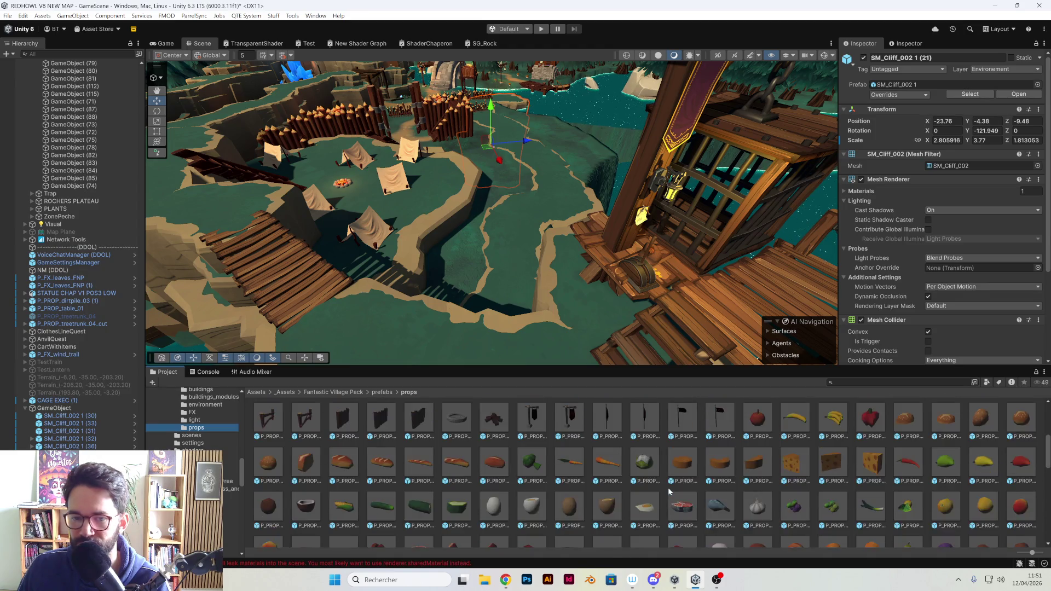
{"action": "mouse_move", "coordinate": [351, 444]}
{"action": "left_mouse_down"}
{"action": "mouse_move", "coordinate": [361, 383]}
{"action": "mouse_move", "coordinate": [416, 351]}
{"action": "mouse_move", "coordinate": [597, 345]}
{"action": "mouse_move", "coordinate": [448, 363]}
{"action": "mouse_move", "coordinate": [375, 455]}
{"action": "left_mouse_up"}
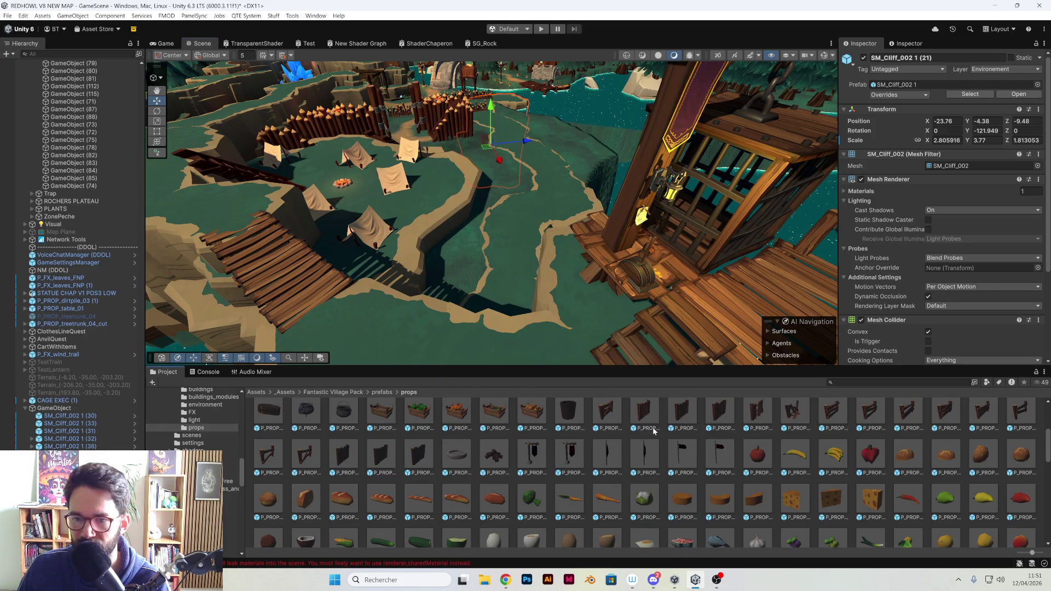
Place the P_PROP_board_01 notice board near the tent camp
{"action": "scroll", "coordinate": [657, 436], "scroll_direction": "up", "scroll_amount": 1}
{"action": "scroll", "coordinate": [671, 461], "scroll_direction": "up", "scroll_amount": 1}
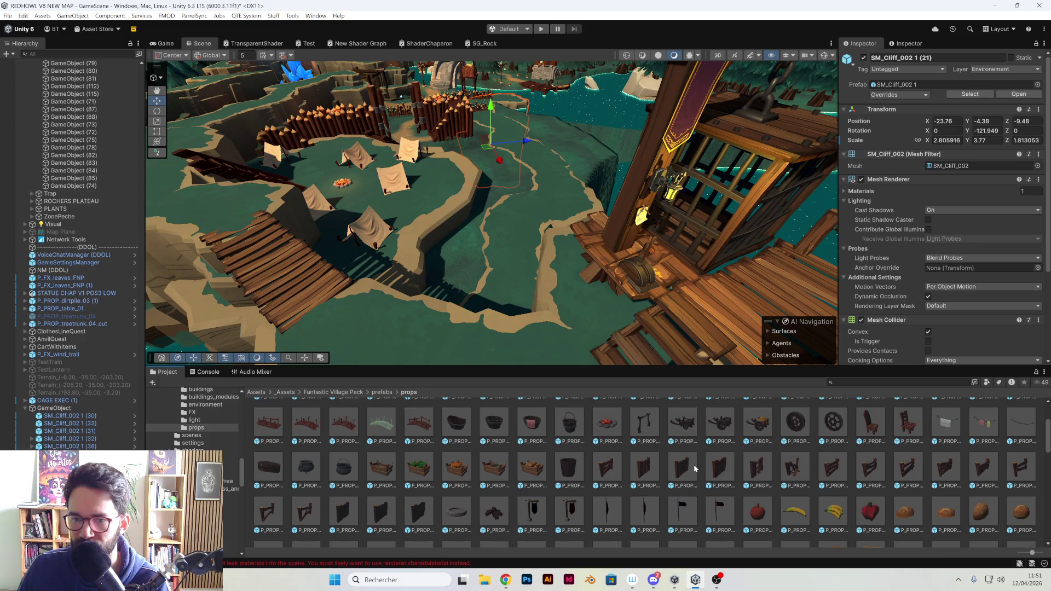
{"action": "scroll", "coordinate": [694, 469], "scroll_direction": "up", "scroll_amount": 2}
{"action": "scroll", "coordinate": [697, 469], "scroll_direction": "up", "scroll_amount": 1}
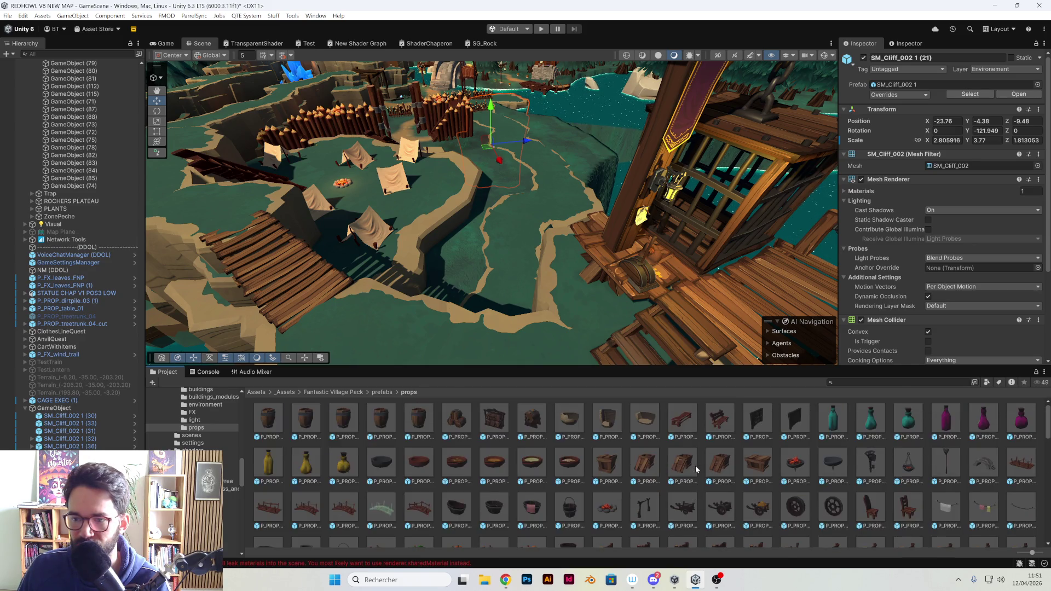
{"action": "mouse_move", "coordinate": [765, 417]}
{"action": "left_mouse_down"}
{"action": "mouse_move", "coordinate": [450, 331]}
{"action": "mouse_move", "coordinate": [425, 310]}
{"action": "left_mouse_up"}
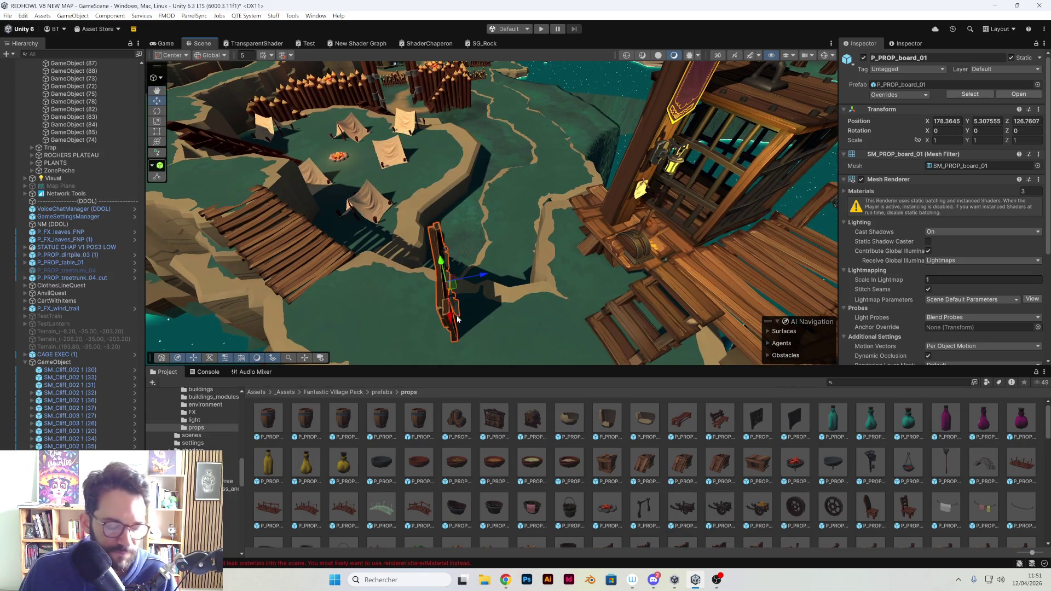
Turn the notice board to about 111°, slide it right, and scale it to 2.04
{"action": "key", "text": "e"}
{"action": "left_click_drag", "start_coordinate": [470, 313], "coordinate": [280, 301]}
{"action": "key", "text": "w"}
{"action": "left_click_drag", "start_coordinate": [454, 292], "coordinate": [491, 290]}
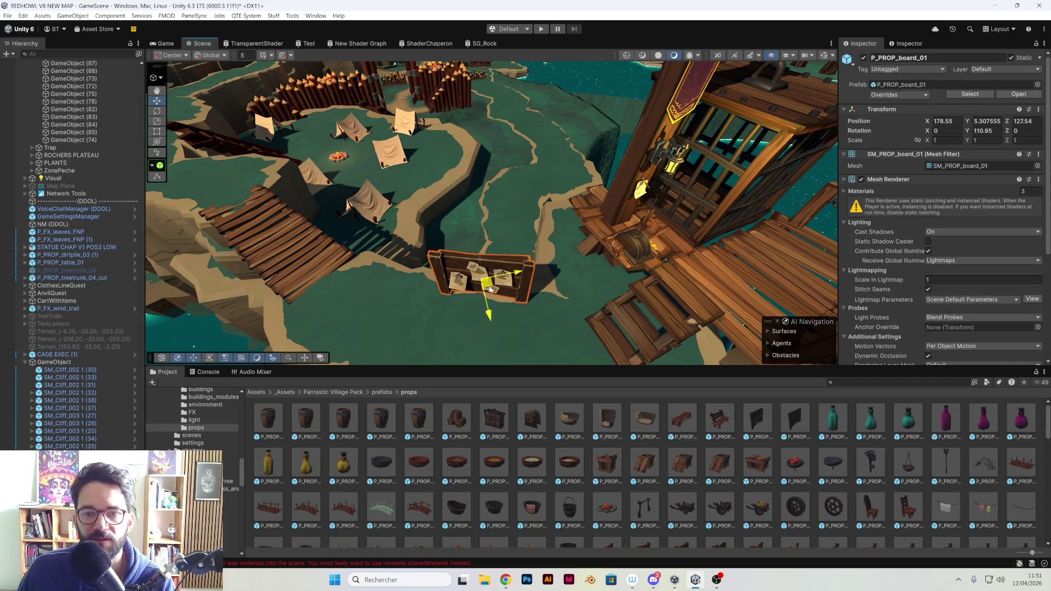
{"action": "left_click_drag", "start_coordinate": [794, 200], "coordinate": [597, 237]}
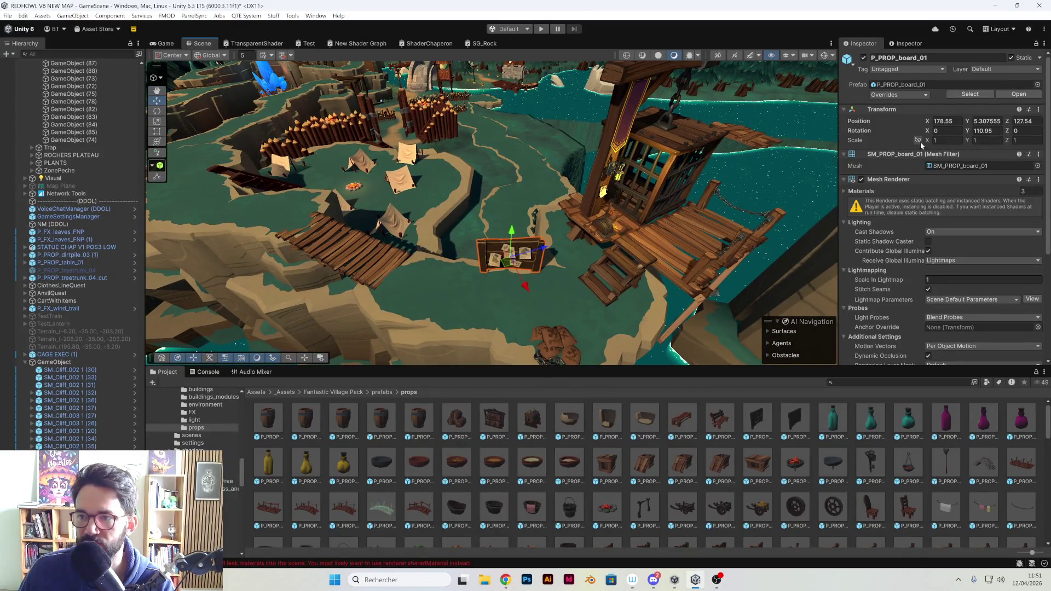
{"action": "left_click_drag", "start_coordinate": [928, 142], "coordinate": [938, 143]}
Mount the board on the cliff face across from the cage, rotated to Y 162.892
{"action": "mouse_move", "coordinate": [548, 247]}
{"action": "left_mouse_down", "text": "alt"}
{"action": "mouse_move", "coordinate": [563, 236]}
{"action": "mouse_move", "coordinate": [499, 250]}
{"action": "mouse_move", "coordinate": [555, 236]}
{"action": "mouse_move", "coordinate": [638, 170]}
{"action": "left_mouse_up", "text": "alt"}
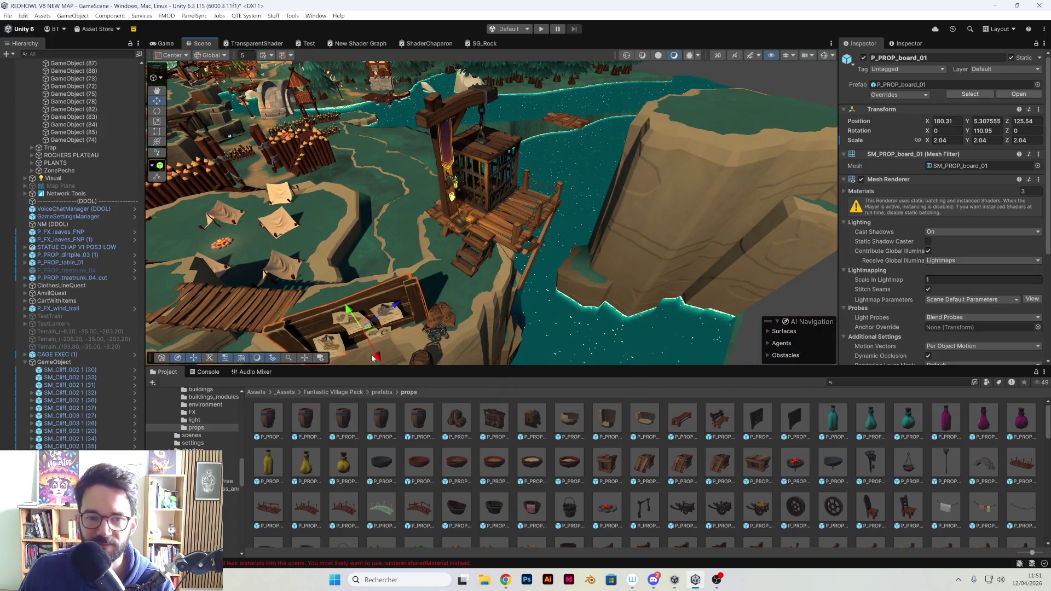
{"action": "left_click_drag", "start_coordinate": [368, 331], "coordinate": [438, 300]}
{"action": "mouse_move", "coordinate": [655, 214]}
{"action": "left_mouse_down"}
{"action": "mouse_move", "coordinate": [663, 189]}
{"action": "mouse_move", "coordinate": [521, 202]}
{"action": "mouse_move", "coordinate": [553, 203]}
{"action": "left_mouse_up"}
{"action": "key", "text": "e"}
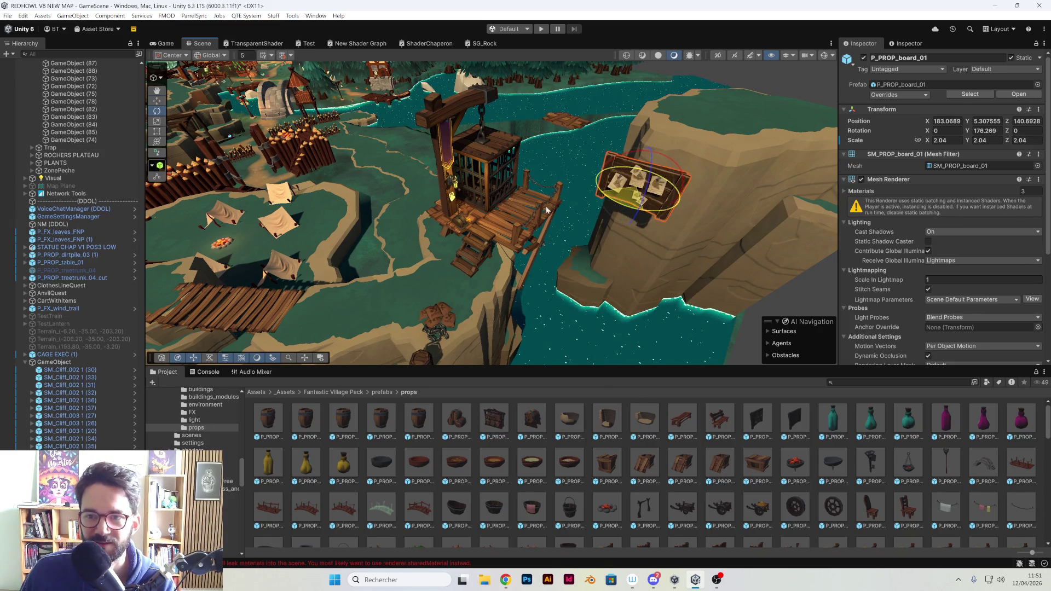
{"action": "scroll", "coordinate": [630, 225], "scroll_direction": "up", "scroll_amount": 3}
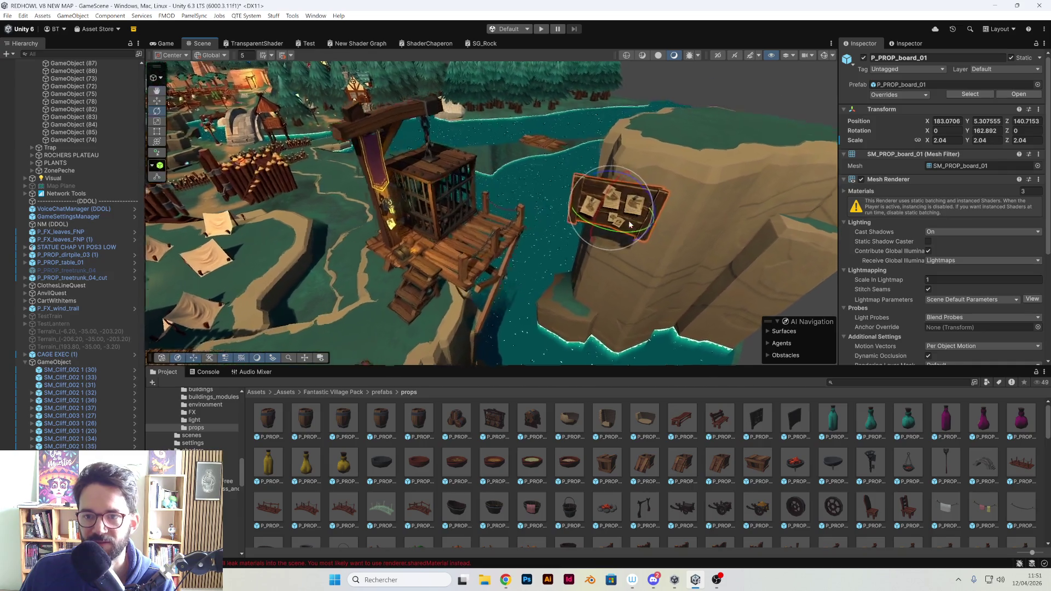
{"action": "scroll", "coordinate": [630, 225], "scroll_direction": "up", "scroll_amount": 2}
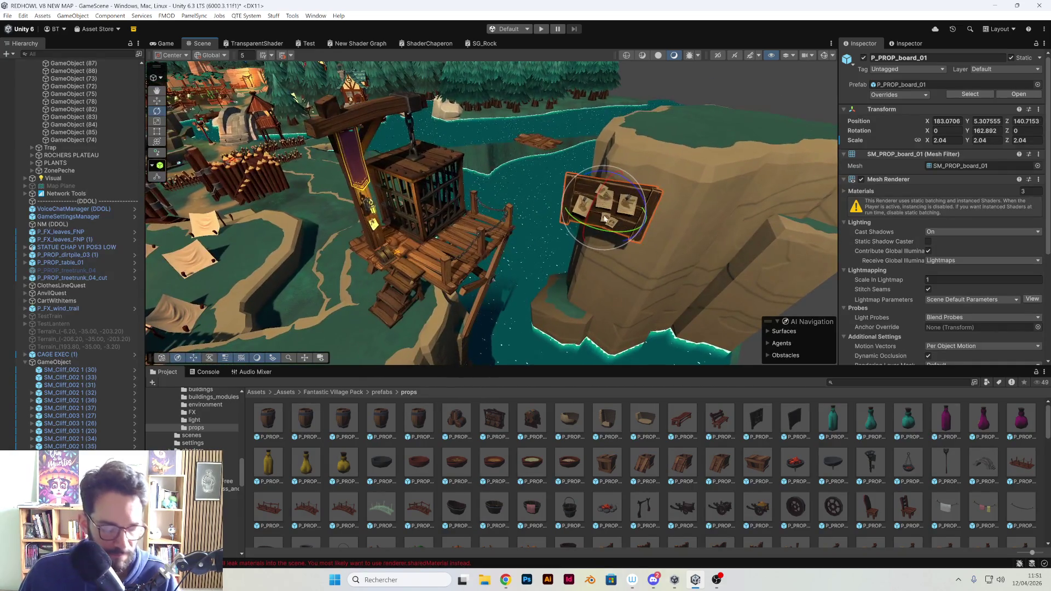
{"action": "key", "text": "w"}
{"action": "mouse_move", "coordinate": [622, 205]}
{"action": "left_mouse_down"}
{"action": "mouse_move", "coordinate": [614, 210]}
{"action": "mouse_move", "coordinate": [583, 190]}
{"action": "mouse_move", "coordinate": [619, 198]}
{"action": "mouse_move", "coordinate": [655, 236]}
{"action": "mouse_move", "coordinate": [595, 310]}
{"action": "left_mouse_up"}
Check the cliff behind the board, then duplicate the notice board
{"action": "left_click", "coordinate": [583, 190]}
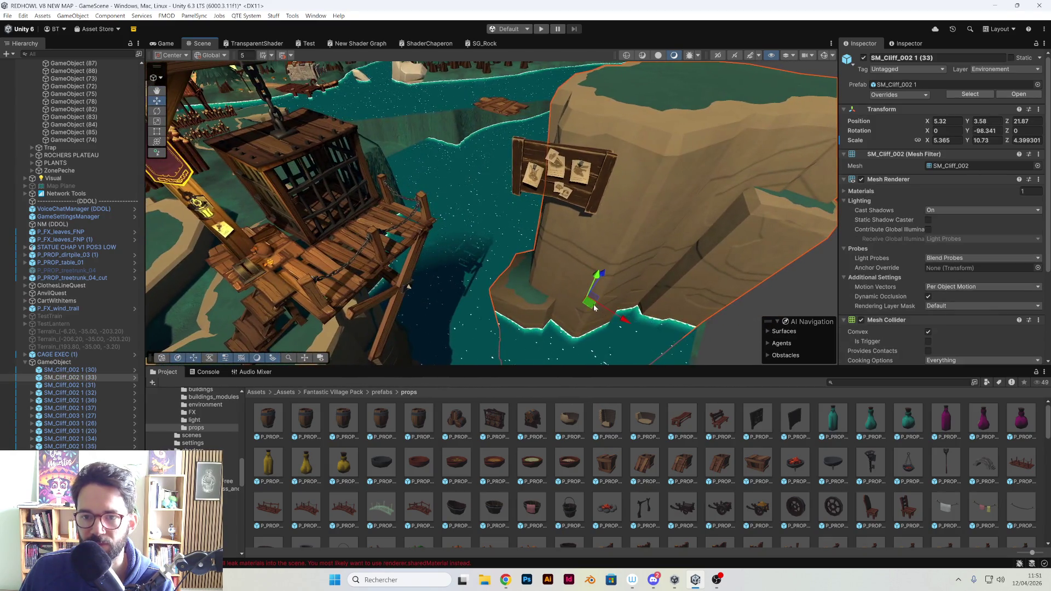
{"action": "mouse_move", "coordinate": [566, 222]}
{"action": "left_mouse_down"}
{"action": "mouse_move", "coordinate": [623, 211]}
{"action": "mouse_move", "coordinate": [591, 207]}
{"action": "left_mouse_up"}
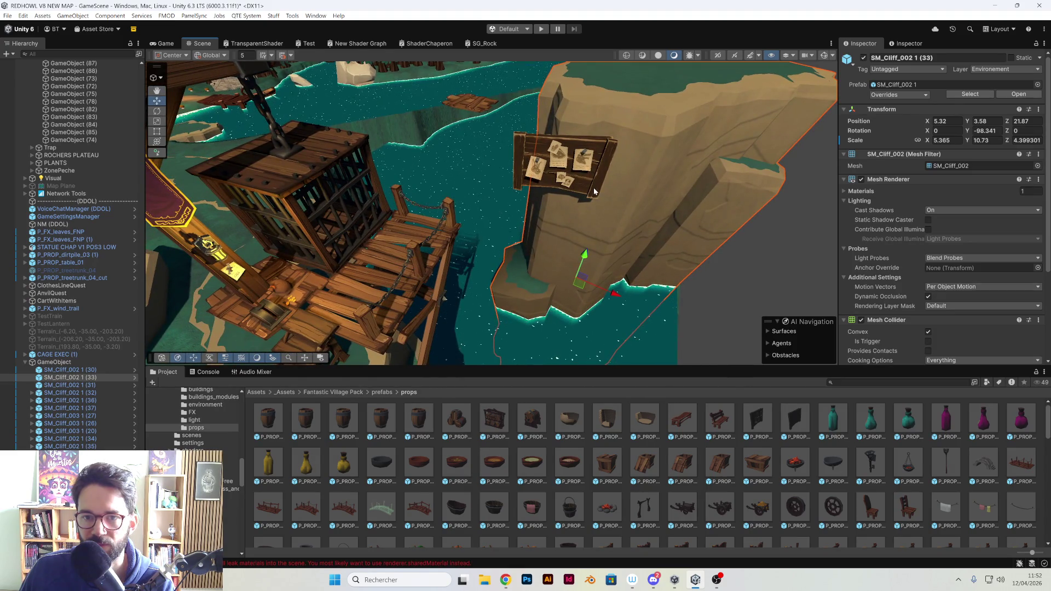
{"action": "left_click_drag", "start_coordinate": [592, 187], "coordinate": [614, 225]}
{"action": "left_click", "coordinate": [622, 153]}
{"action": "key", "text": "ctrl+d"}
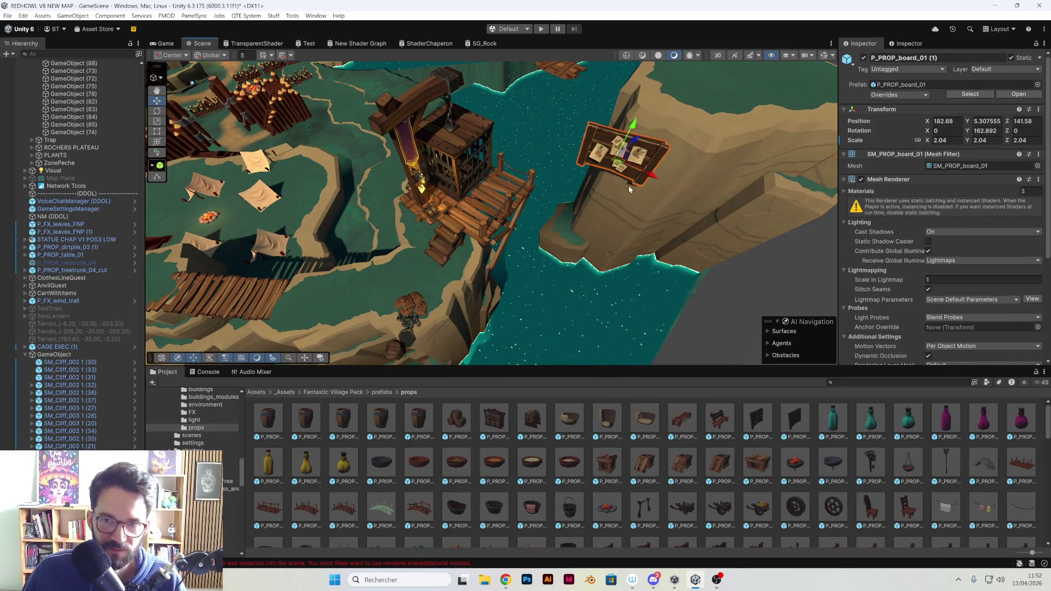
Move the board copy beside the wooden bridge near the tents
{"action": "mouse_move", "coordinate": [624, 167]}
{"action": "left_mouse_down"}
{"action": "mouse_move", "coordinate": [367, 265]}
{"action": "mouse_move", "coordinate": [397, 272]}
{"action": "mouse_move", "coordinate": [440, 249]}
{"action": "left_mouse_up"}
{"action": "key", "text": "e"}
{"action": "key", "text": "w"}
{"action": "mouse_move", "coordinate": [368, 253]}
{"action": "left_mouse_down"}
{"action": "mouse_move", "coordinate": [346, 266]}
{"action": "mouse_move", "coordinate": [327, 228]}
{"action": "mouse_move", "coordinate": [397, 287]}
{"action": "mouse_move", "coordinate": [652, 192]}
{"action": "mouse_move", "coordinate": [676, 218]}
{"action": "left_mouse_up"}
Duplicate the cliff-face board onto the cliff top, then start playing the scene
{"action": "left_click", "coordinate": [652, 205]}
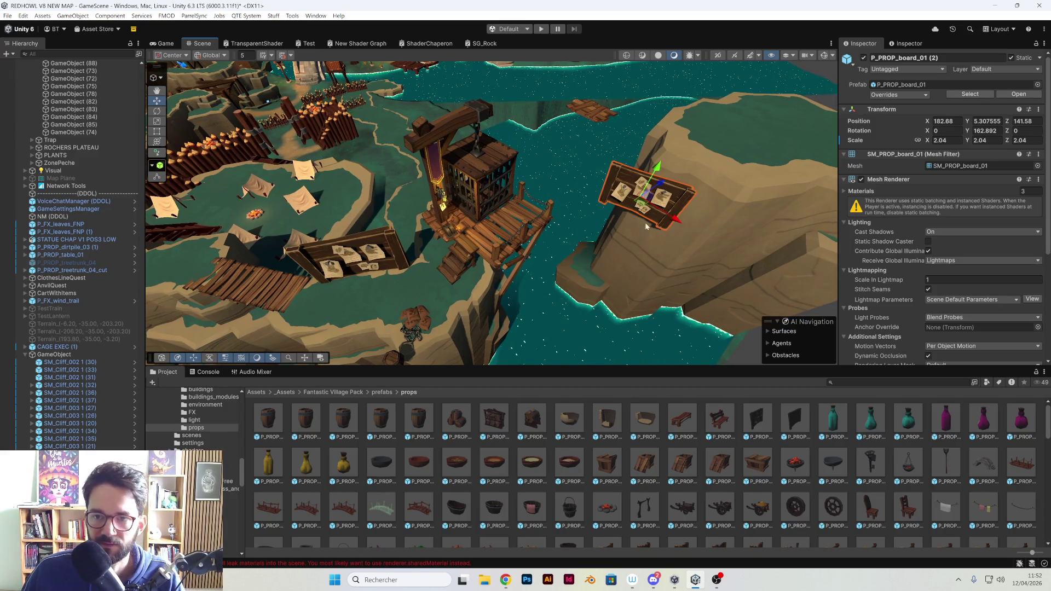
{"action": "key", "text": "ctrl+d"}
{"action": "mouse_move", "coordinate": [644, 182]}
{"action": "left_mouse_down"}
{"action": "mouse_move", "coordinate": [663, 156]}
{"action": "mouse_move", "coordinate": [698, 143]}
{"action": "mouse_move", "coordinate": [735, 82]}
{"action": "left_mouse_up"}
{"action": "mouse_move", "coordinate": [631, 145]}
{"action": "left_mouse_down"}
{"action": "mouse_move", "coordinate": [578, 183]}
{"action": "mouse_move", "coordinate": [520, 190]}
{"action": "mouse_move", "coordinate": [608, 188]}
{"action": "left_mouse_up"}
{"action": "key", "text": "d"}
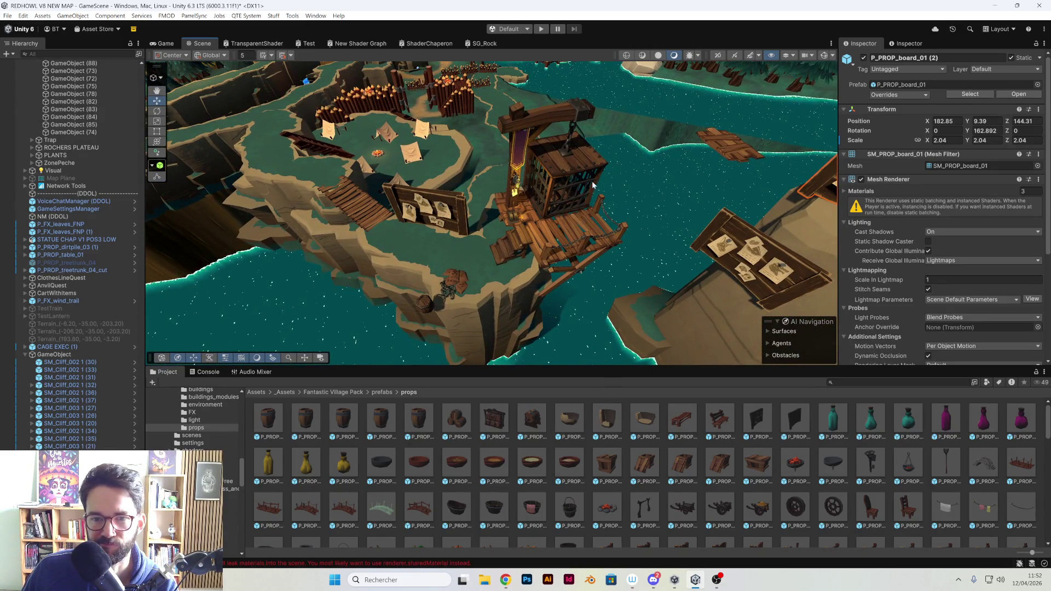
{"action": "left_click_drag", "start_coordinate": [593, 185], "coordinate": [594, 213]}
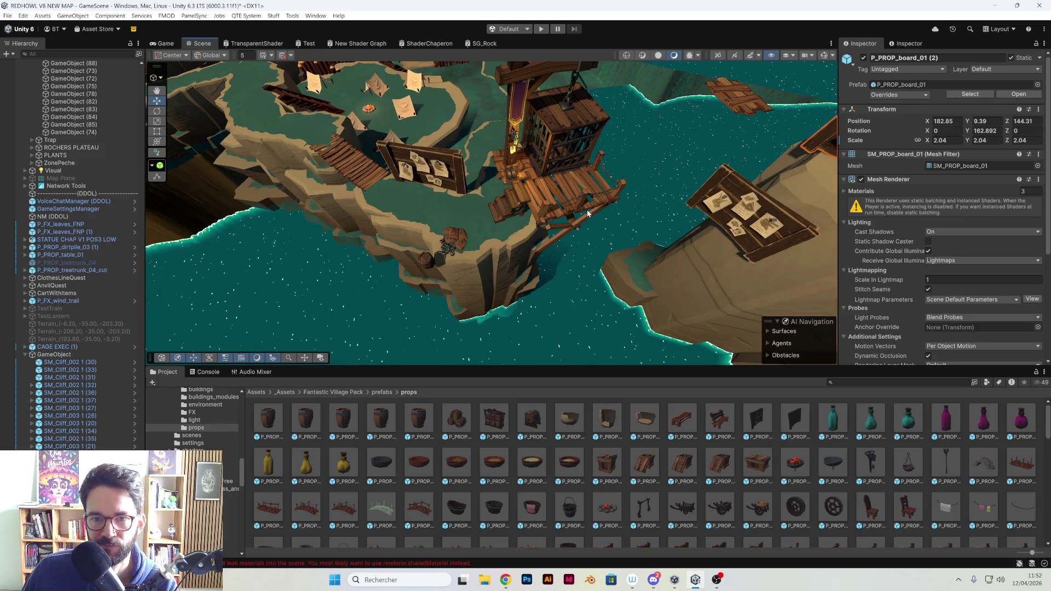
{"action": "mouse_move", "coordinate": [530, 215]}
{"action": "left_mouse_down"}
{"action": "mouse_move", "coordinate": [493, 281]}
{"action": "mouse_move", "coordinate": [482, 273]}
{"action": "mouse_move", "coordinate": [508, 207]}
{"action": "left_mouse_up"}
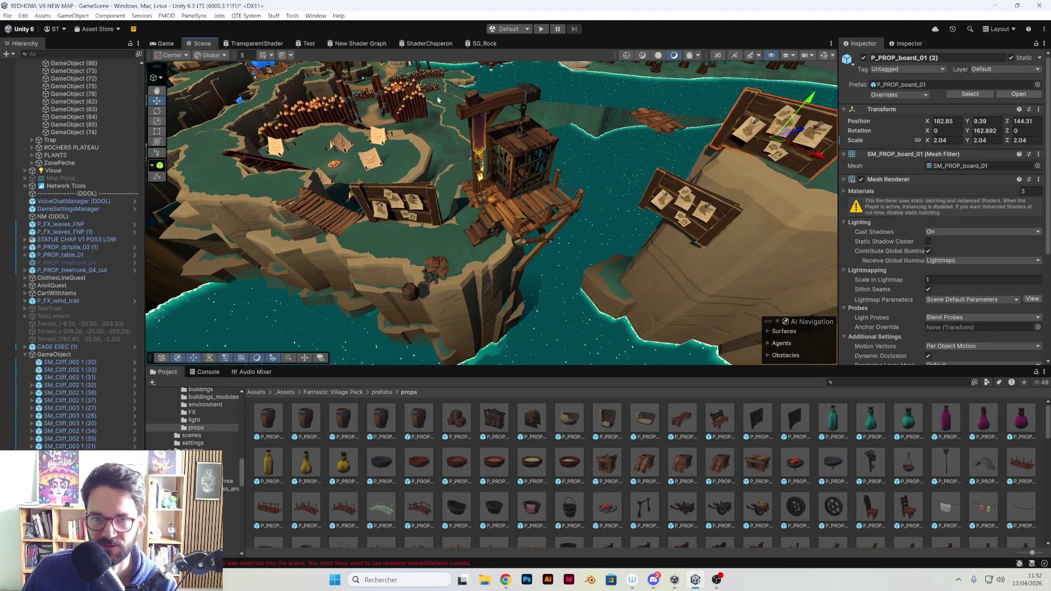
{"action": "left_click", "coordinate": [543, 29]}
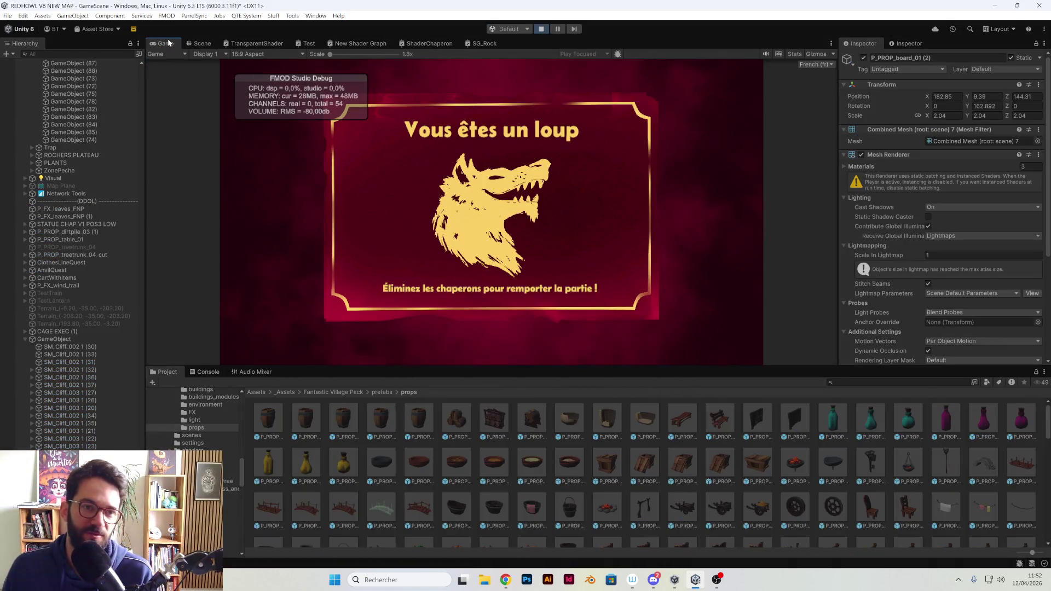
Test the notice boards and cliffs in a maximized Game view, then stop playing
{"action": "double_click", "coordinate": [169, 43]}
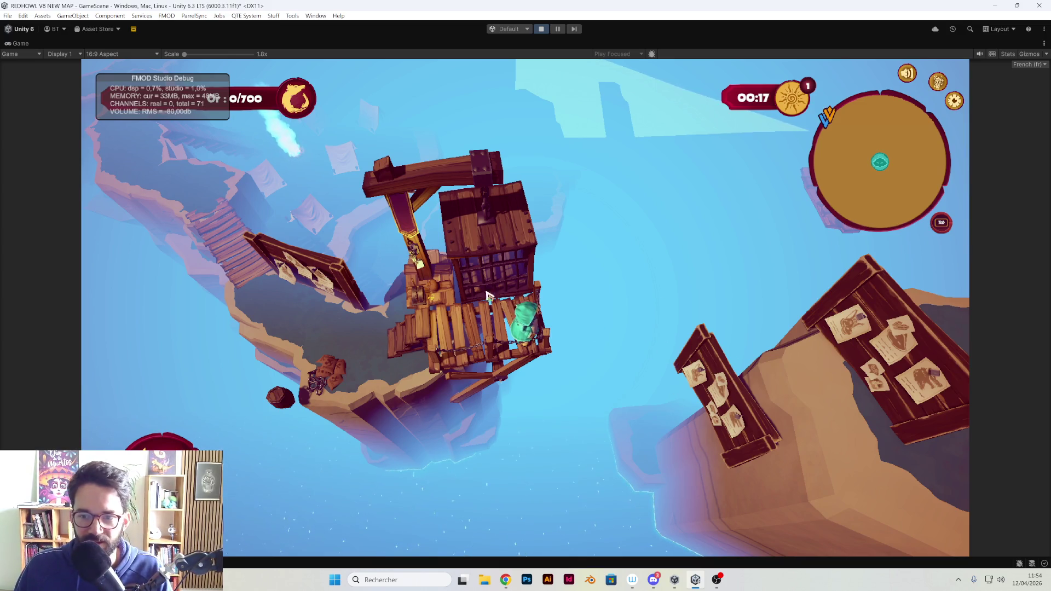
{"action": "left_click", "coordinate": [539, 31]}
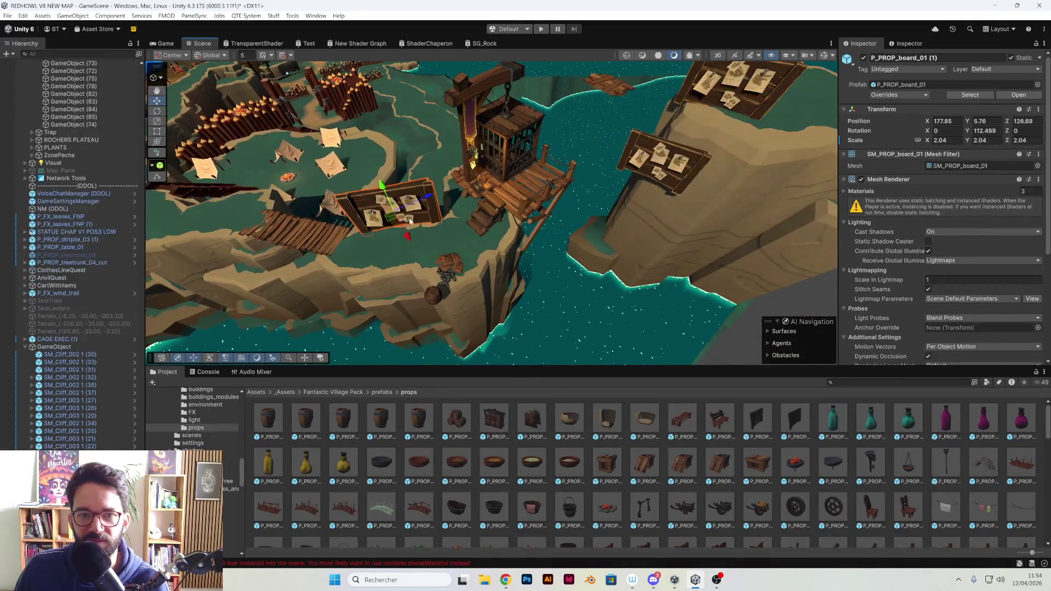
{"action": "left_click_drag", "start_coordinate": [519, 233], "coordinate": [607, 215]}
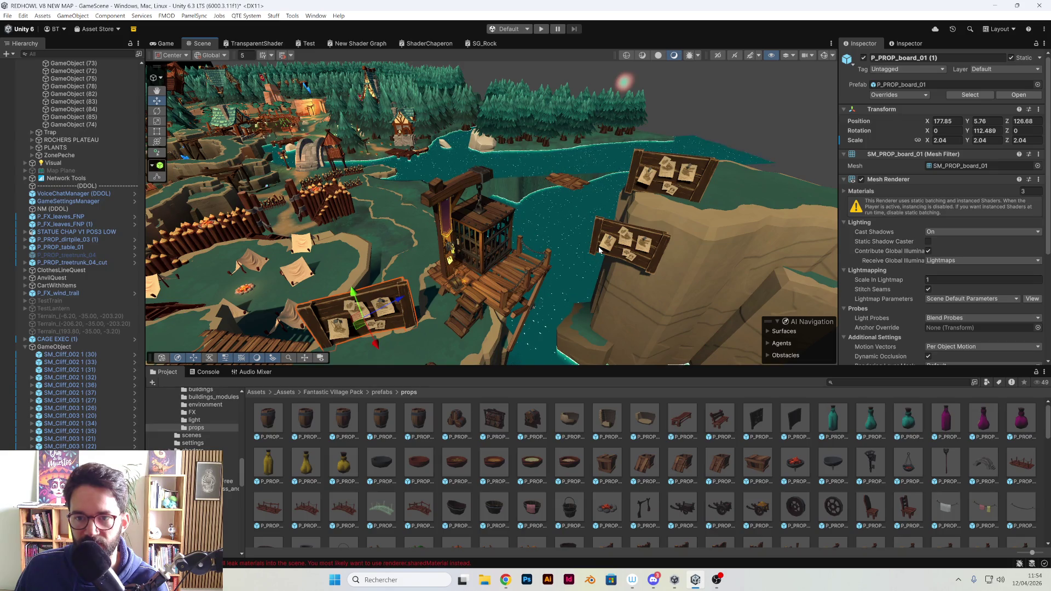
{"action": "mouse_move", "coordinate": [600, 250]}
{"action": "left_mouse_down"}
{"action": "mouse_move", "coordinate": [639, 214]}
{"action": "mouse_move", "coordinate": [553, 278]}
{"action": "mouse_move", "coordinate": [634, 237]}
{"action": "mouse_move", "coordinate": [715, 278]}
{"action": "mouse_move", "coordinate": [675, 276]}
{"action": "mouse_move", "coordinate": [625, 237]}
{"action": "mouse_move", "coordinate": [642, 220]}
{"action": "left_mouse_up"}
{"action": "left_click", "coordinate": [554, 257]}
{"action": "left_click", "coordinate": [634, 237]}
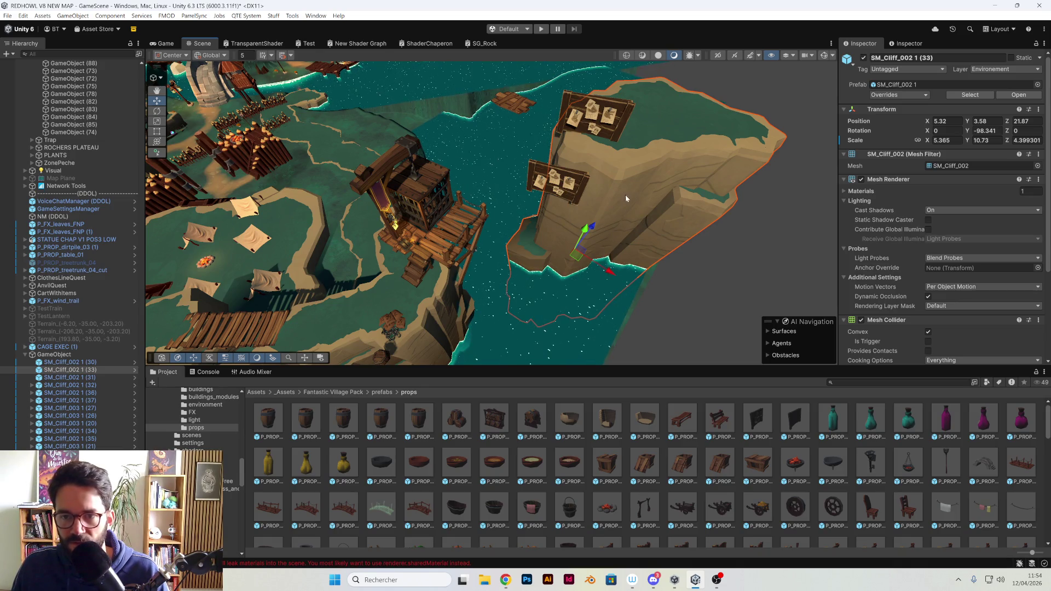
{"action": "left_click", "coordinate": [611, 122]}
{"action": "left_click", "coordinate": [555, 178]}
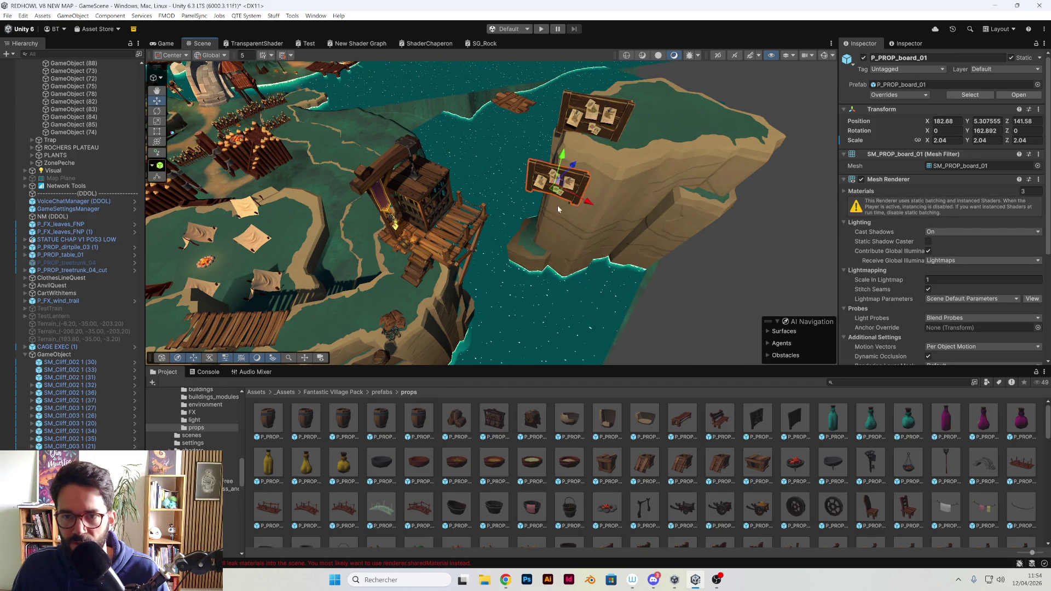
Slide the lower board along the cliff, rotate it to Y 176.485, and scale it to 2.04, 3.16, 2.04
{"action": "mouse_move", "coordinate": [599, 171]}
{"action": "left_mouse_down"}
{"action": "mouse_move", "coordinate": [530, 163]}
{"action": "mouse_move", "coordinate": [514, 182]}
{"action": "mouse_move", "coordinate": [549, 153]}
{"action": "mouse_move", "coordinate": [555, 193]}
{"action": "mouse_move", "coordinate": [560, 170]}
{"action": "mouse_move", "coordinate": [559, 179]}
{"action": "left_mouse_up"}
{"action": "key", "text": "e"}
{"action": "key", "text": "w"}
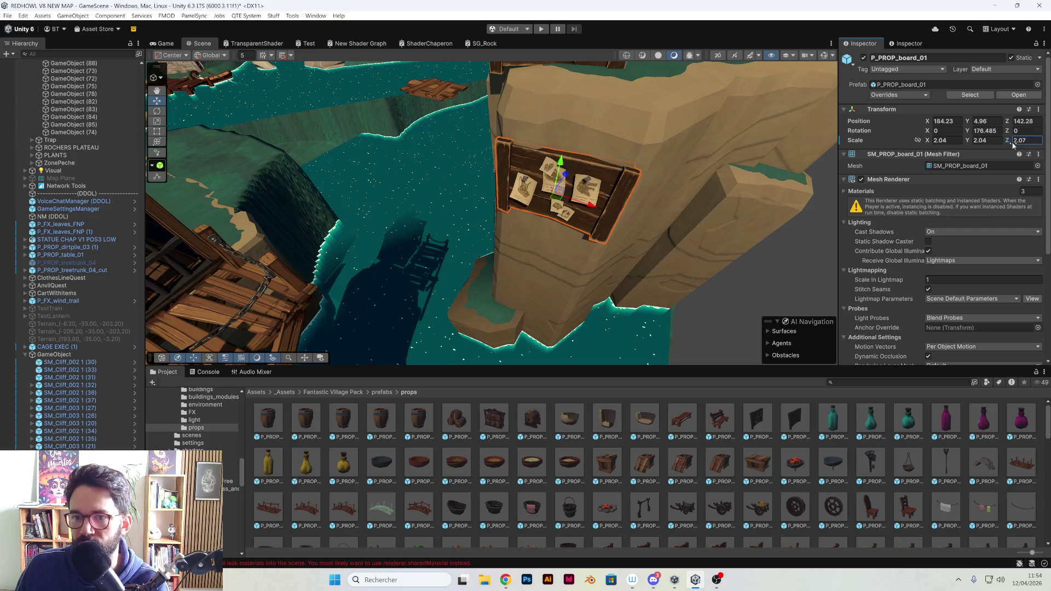
{"action": "type", "text": "2.04"}
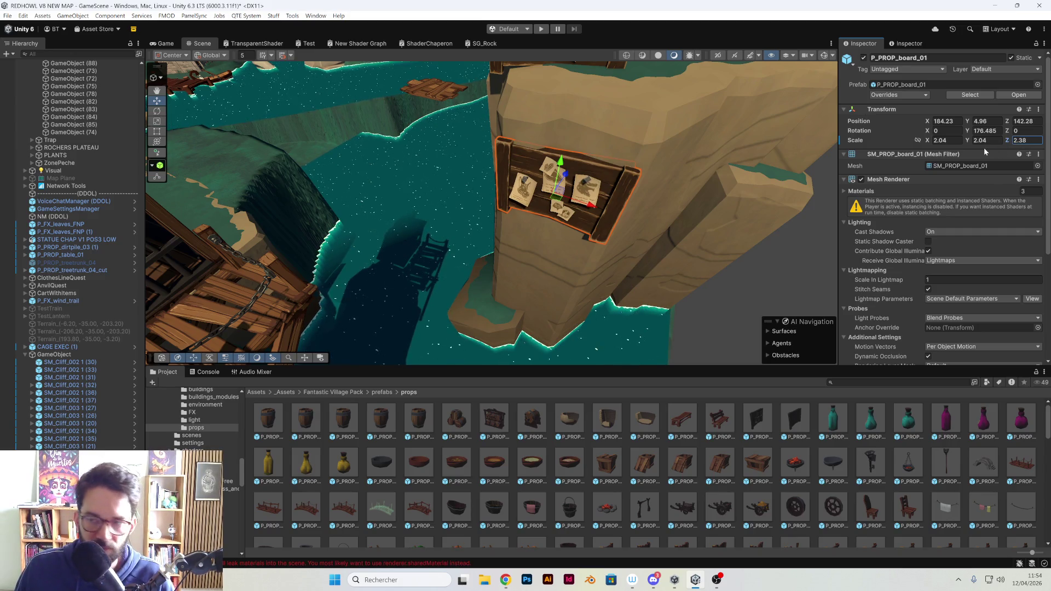
{"action": "left_click_drag", "start_coordinate": [968, 141], "coordinate": [978, 142]}
{"action": "type", "text": "2.043.01"}
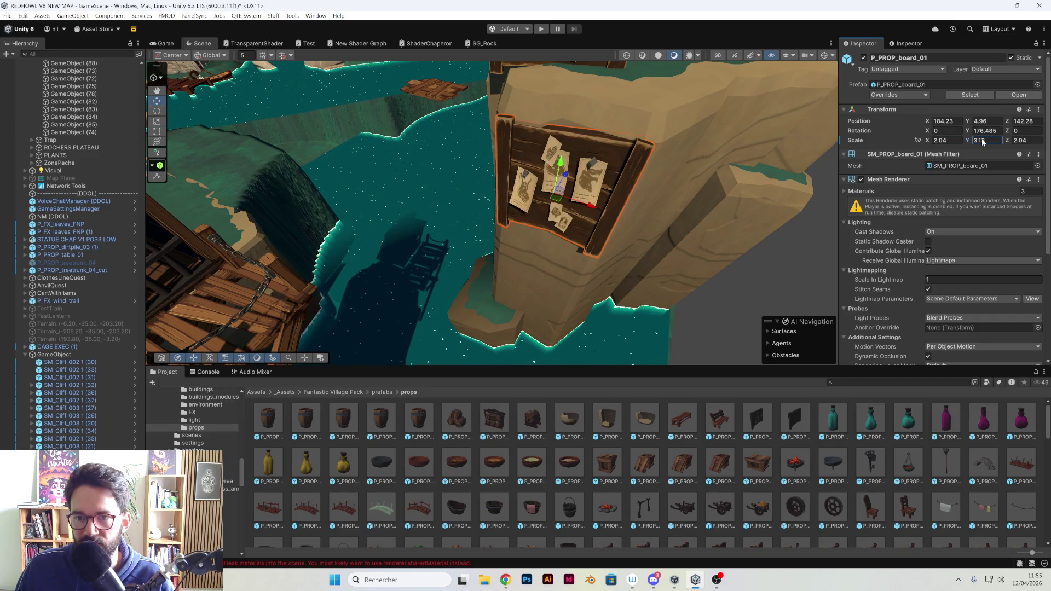
{"action": "left_click", "coordinate": [722, 229]}
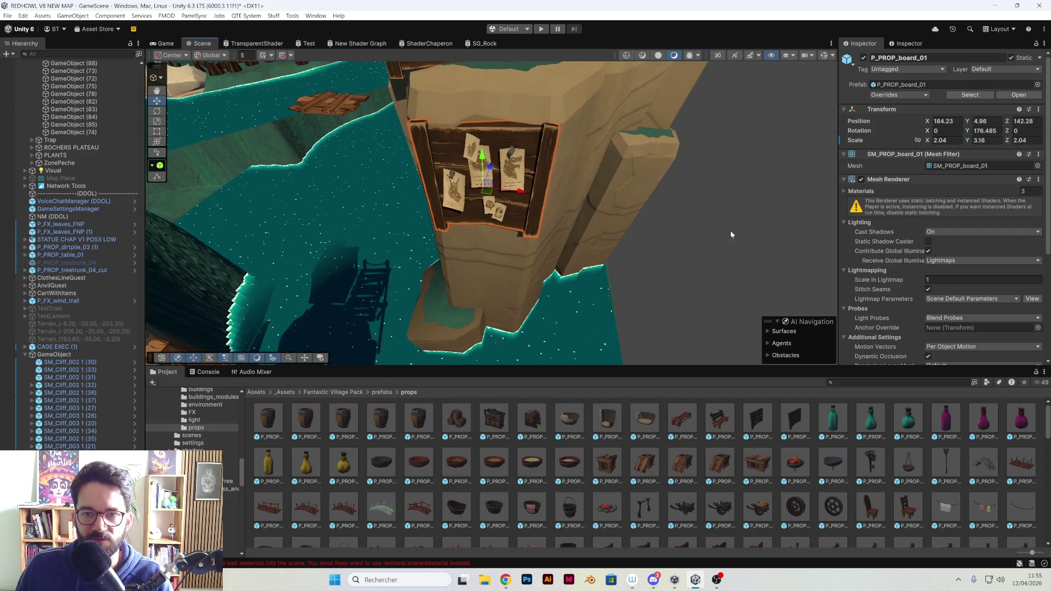
{"action": "scroll", "coordinate": [691, 209], "scroll_direction": "down", "scroll_amount": 3}
{"action": "scroll", "coordinate": [673, 206], "scroll_direction": "up", "scroll_amount": 5}
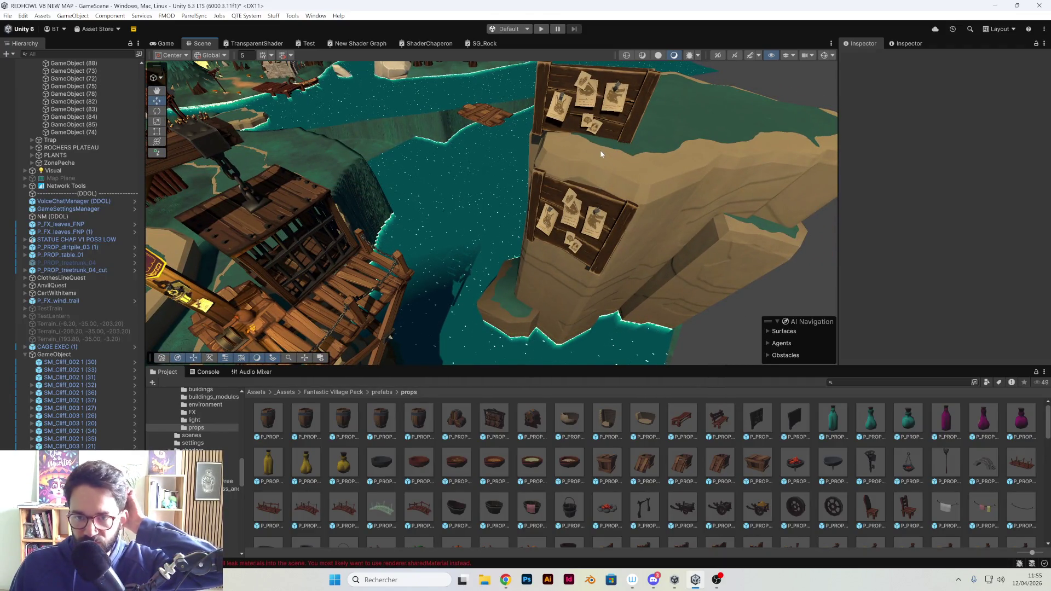
Hide the lower notice board and a spare duplicate of its cliff
{"action": "mouse_move", "coordinate": [600, 150]}
{"action": "left_mouse_down"}
{"action": "mouse_move", "coordinate": [685, 214]}
{"action": "mouse_move", "coordinate": [653, 200]}
{"action": "mouse_move", "coordinate": [603, 241]}
{"action": "mouse_move", "coordinate": [590, 176]}
{"action": "mouse_move", "coordinate": [607, 202]}
{"action": "mouse_move", "coordinate": [537, 177]}
{"action": "mouse_move", "coordinate": [599, 228]}
{"action": "mouse_move", "coordinate": [605, 214]}
{"action": "mouse_move", "coordinate": [574, 152]}
{"action": "left_mouse_up"}
{"action": "left_click", "coordinate": [573, 152]}
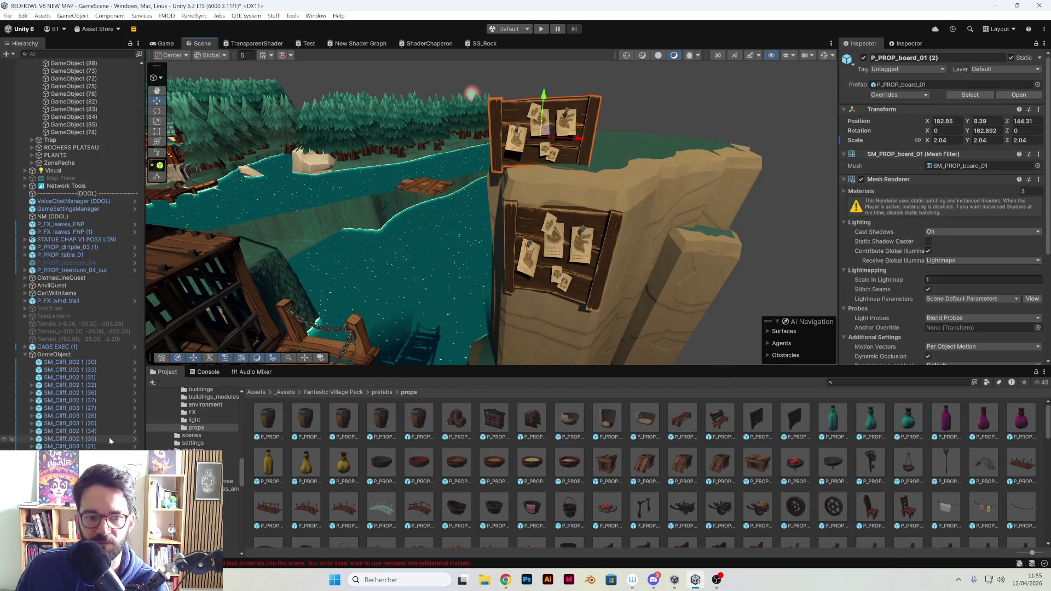
{"action": "left_click", "coordinate": [863, 58]}
{"action": "mouse_move", "coordinate": [602, 208]}
{"action": "left_mouse_down"}
{"action": "mouse_move", "coordinate": [631, 212]}
{"action": "mouse_move", "coordinate": [567, 183]}
{"action": "mouse_move", "coordinate": [478, 171]}
{"action": "mouse_move", "coordinate": [538, 184]}
{"action": "mouse_move", "coordinate": [554, 199]}
{"action": "left_mouse_up"}
{"action": "left_click", "coordinate": [517, 182]}
{"action": "left_click", "coordinate": [570, 182]}
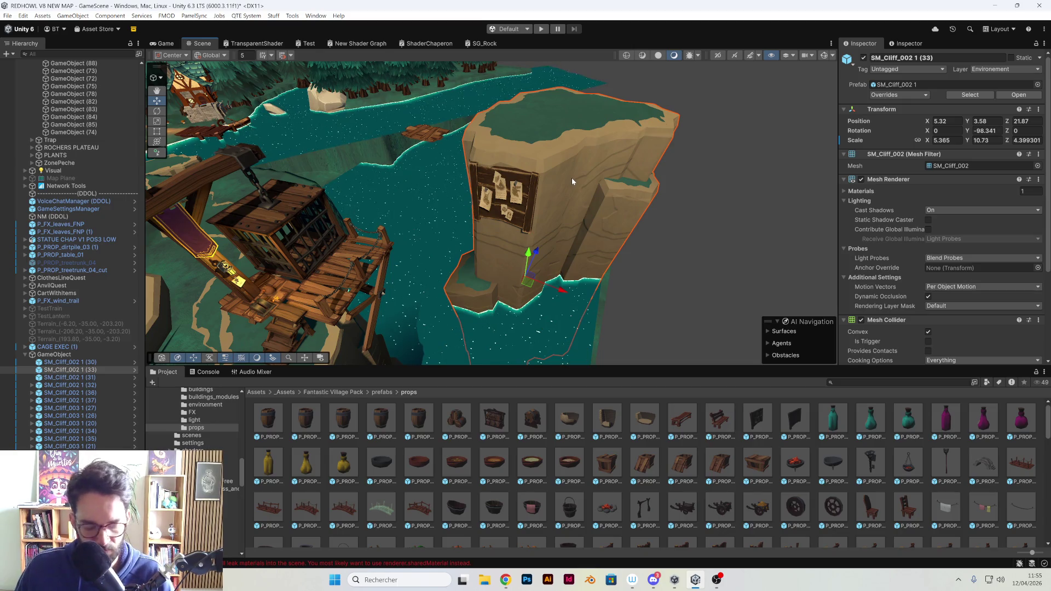
{"action": "key", "text": "ctrl+d"}
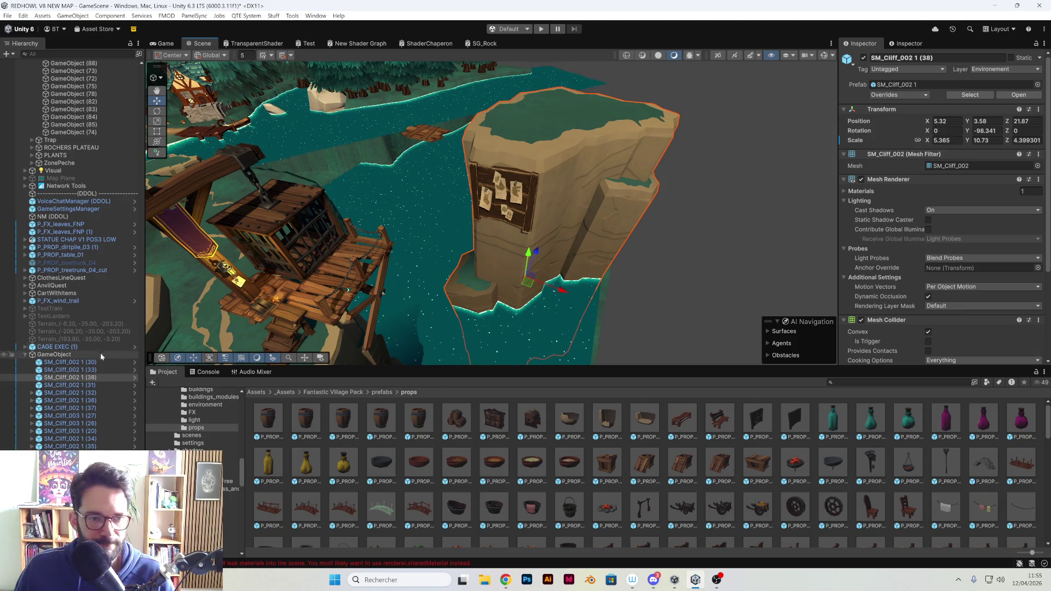
{"action": "left_click", "coordinate": [864, 58]}
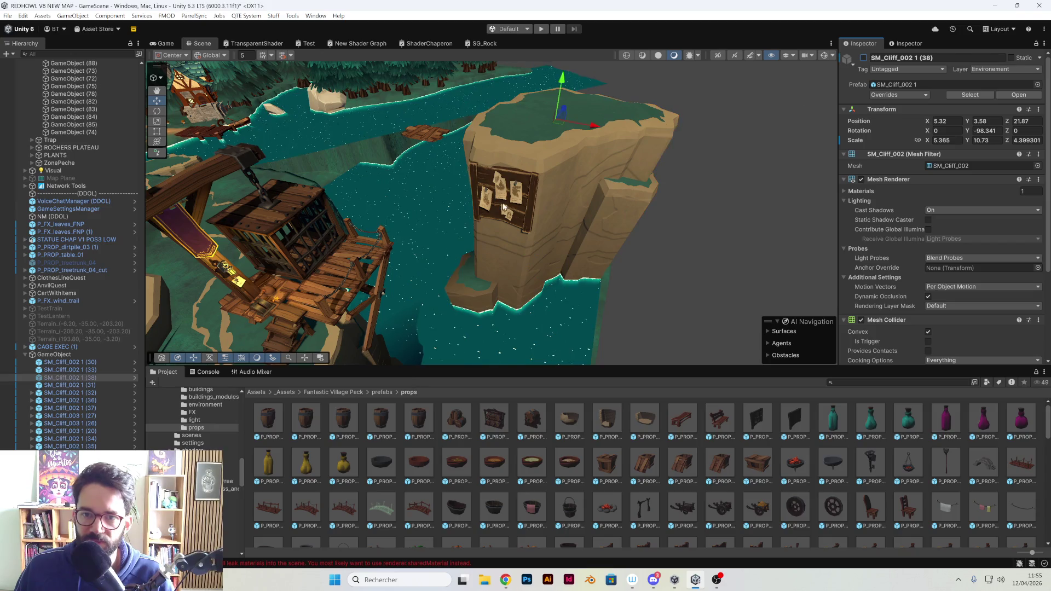
{"action": "left_click", "coordinate": [515, 189]}
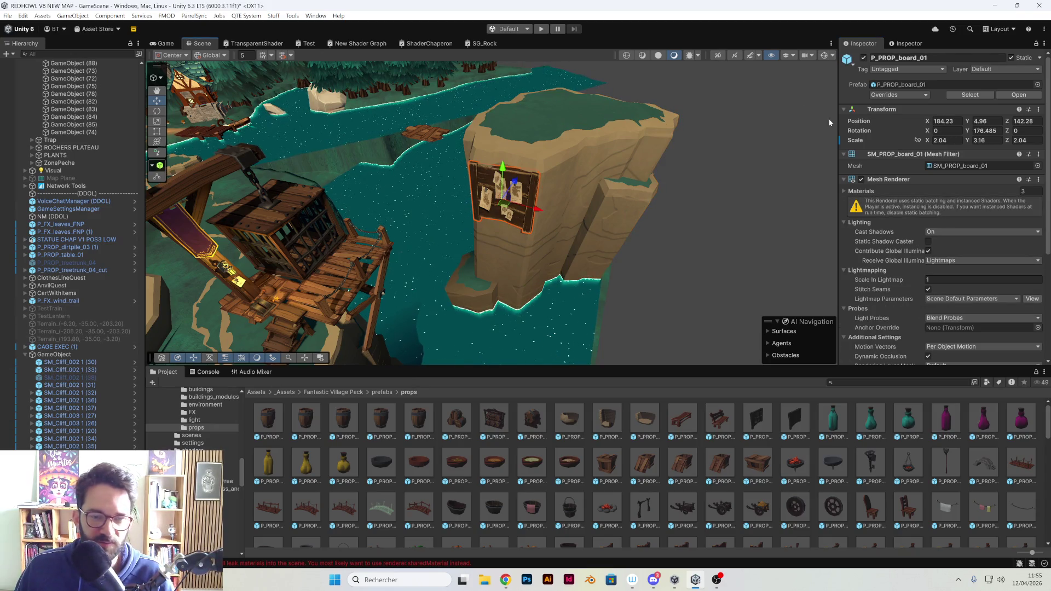
{"action": "left_click", "coordinate": [864, 58]}
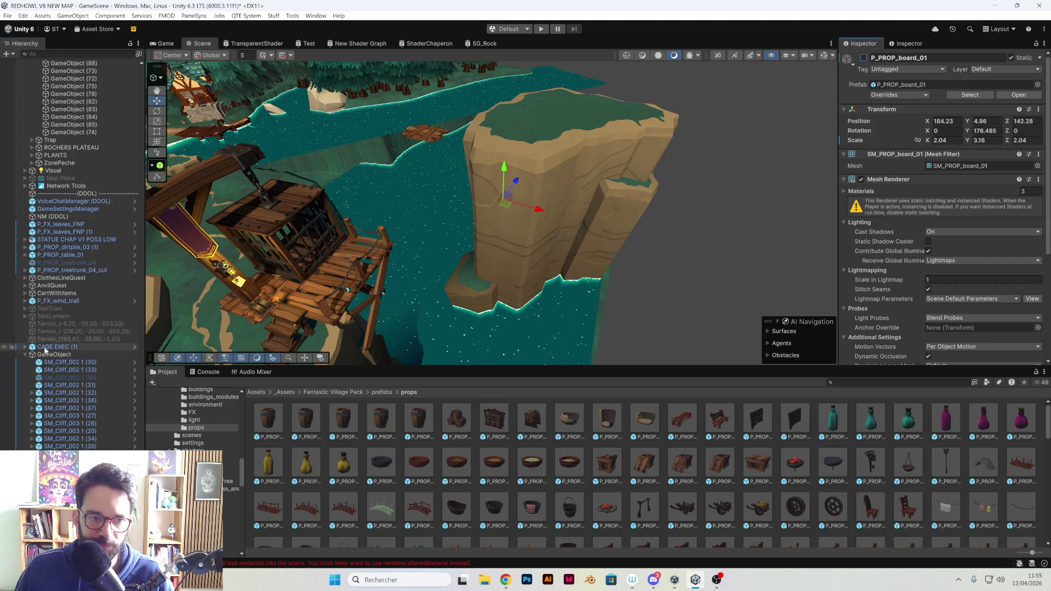
{"action": "scroll", "coordinate": [66, 408], "scroll_direction": "down", "scroll_amount": 1}
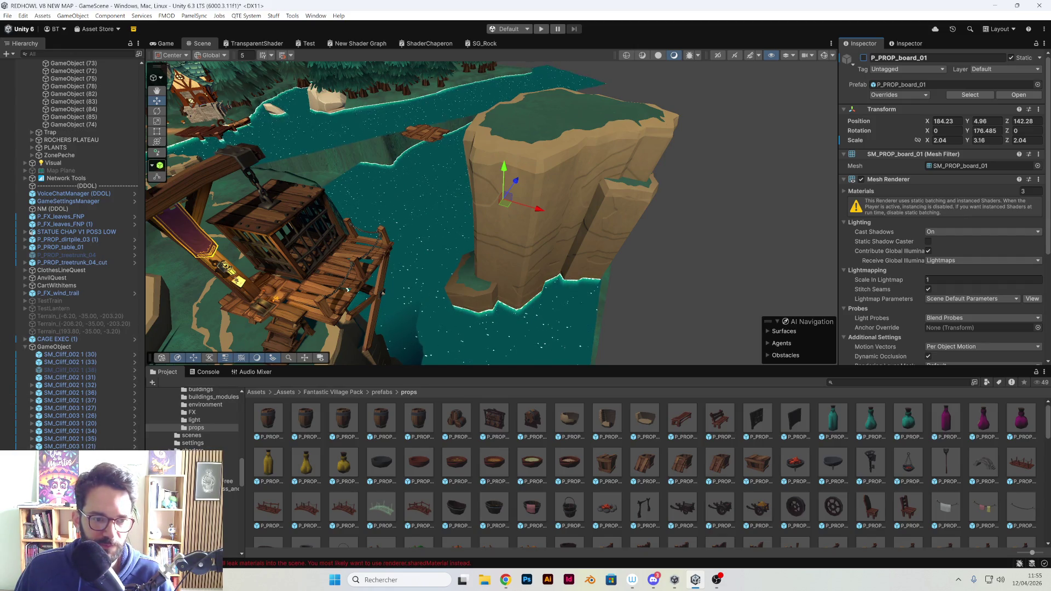
Re-enable the cliff-top board P_PROP_board_01 (2), scale it to 2.28, and raise it slightly
{"action": "left_click", "coordinate": [864, 58]}
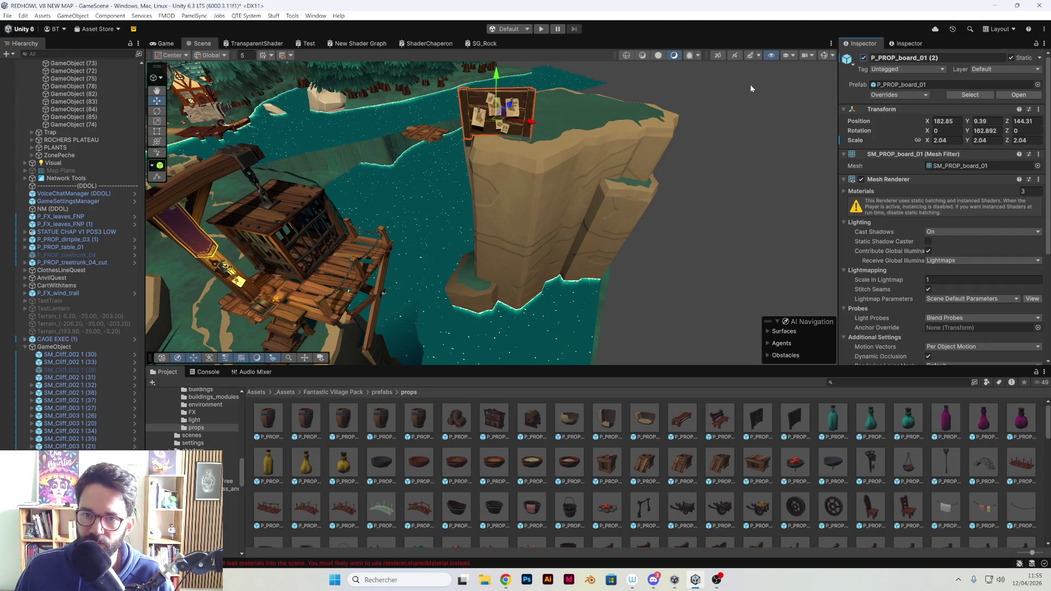
{"action": "key", "text": "e"}
{"action": "mouse_move", "coordinate": [498, 135]}
{"action": "left_mouse_down"}
{"action": "mouse_move", "coordinate": [480, 135]}
{"action": "mouse_move", "coordinate": [485, 155]}
{"action": "mouse_move", "coordinate": [520, 123]}
{"action": "left_mouse_up"}
{"action": "key", "text": "w"}
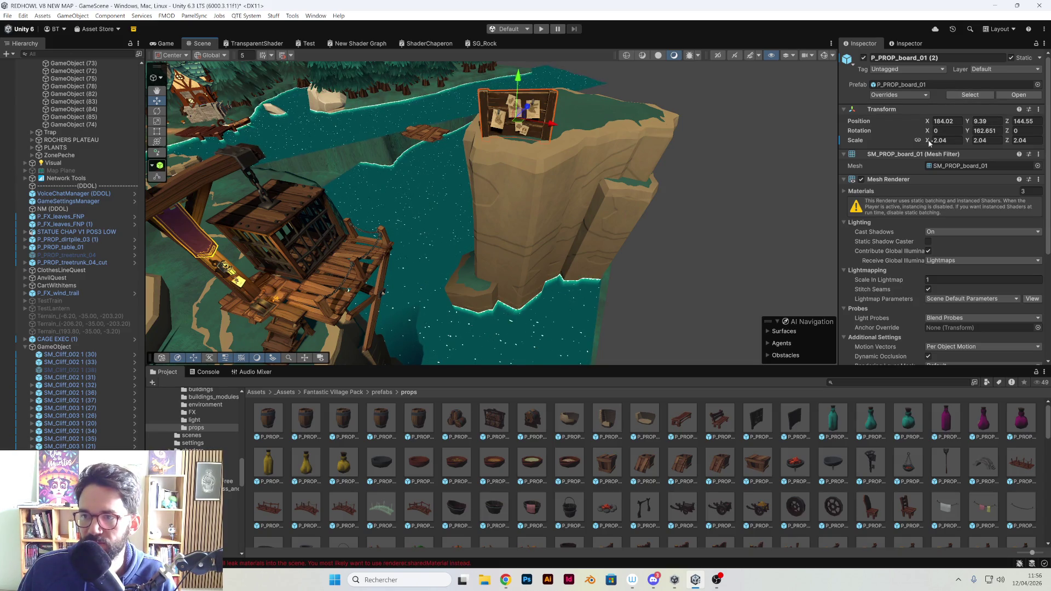
{"action": "mouse_move", "coordinate": [931, 144]}
{"action": "left_mouse_down"}
{"action": "mouse_move", "coordinate": [947, 143]}
{"action": "mouse_move", "coordinate": [912, 144]}
{"action": "left_mouse_up"}
{"action": "left_click_drag", "start_coordinate": [517, 75], "coordinate": [523, 70]}
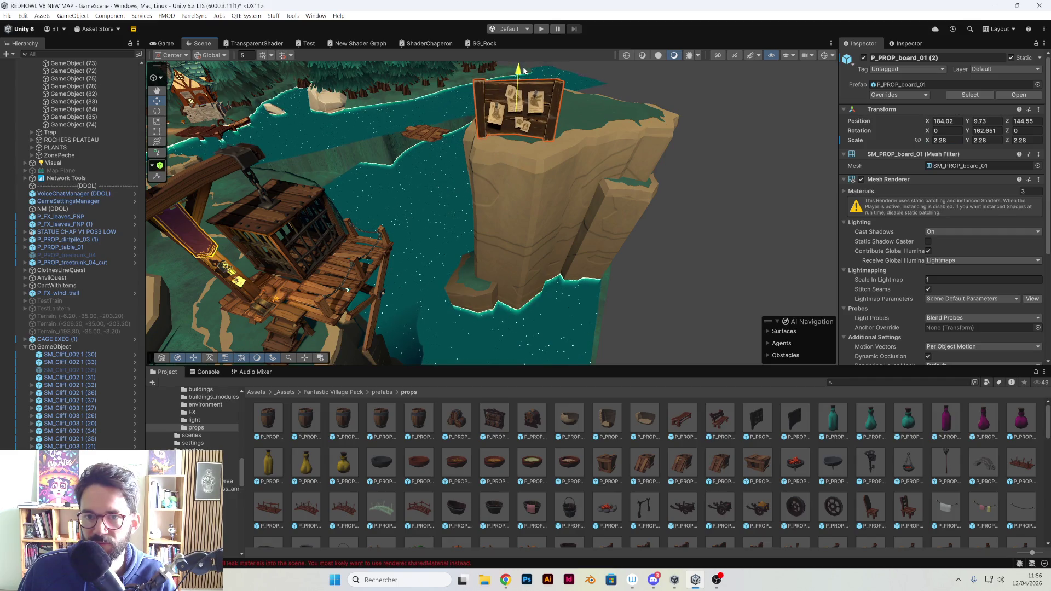
{"action": "left_click", "coordinate": [593, 116], "text": "shift"}
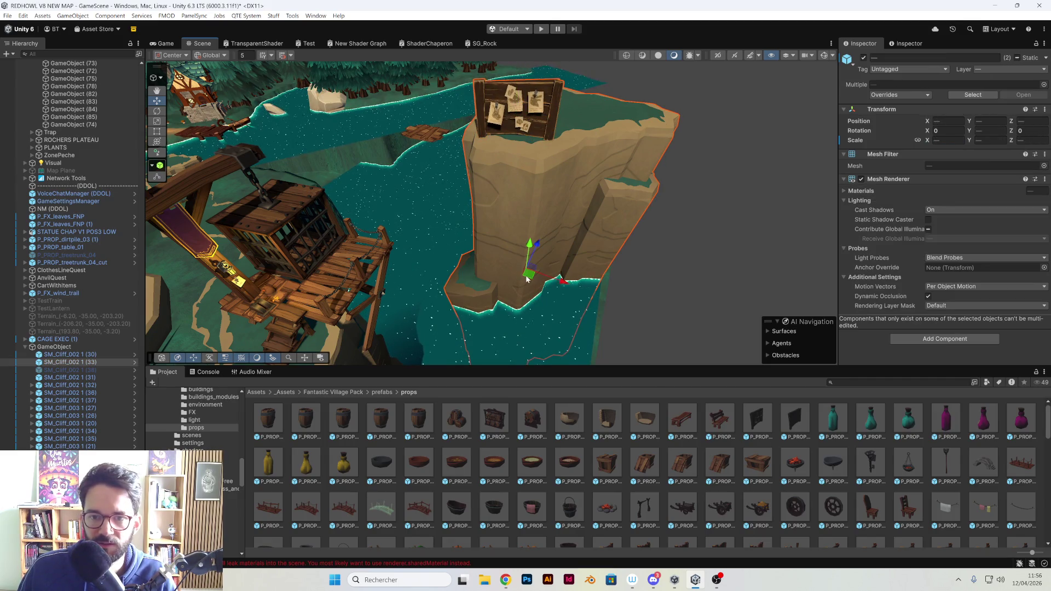
Duplicate the notice-board cliff, raise and turn the copy, and place it behind the original
{"action": "left_click_drag", "start_coordinate": [521, 285], "coordinate": [519, 265]}
{"action": "left_click", "coordinate": [548, 233]}
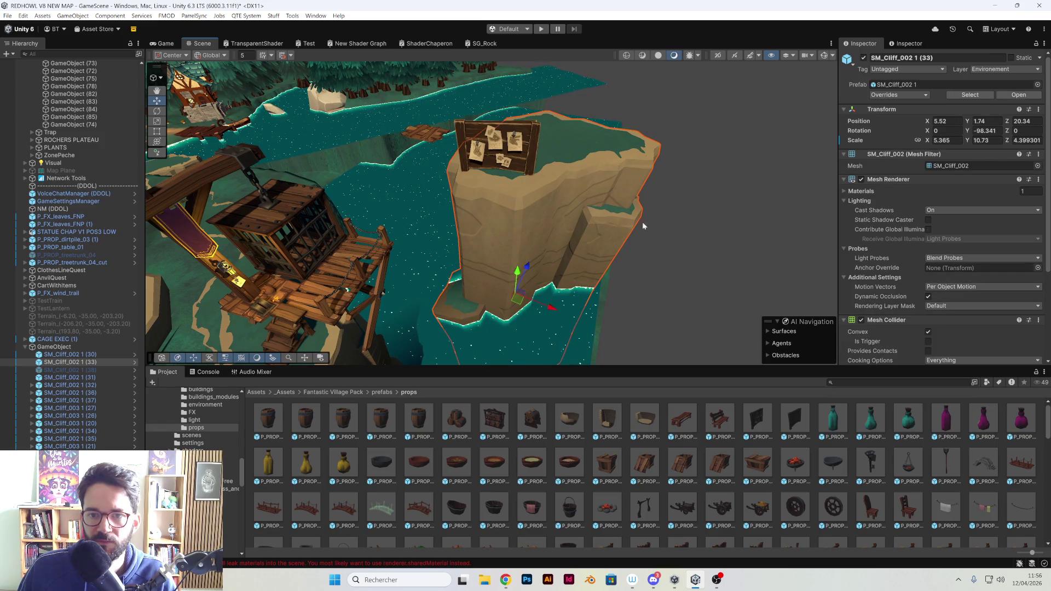
{"action": "key", "text": "ctrl+d"}
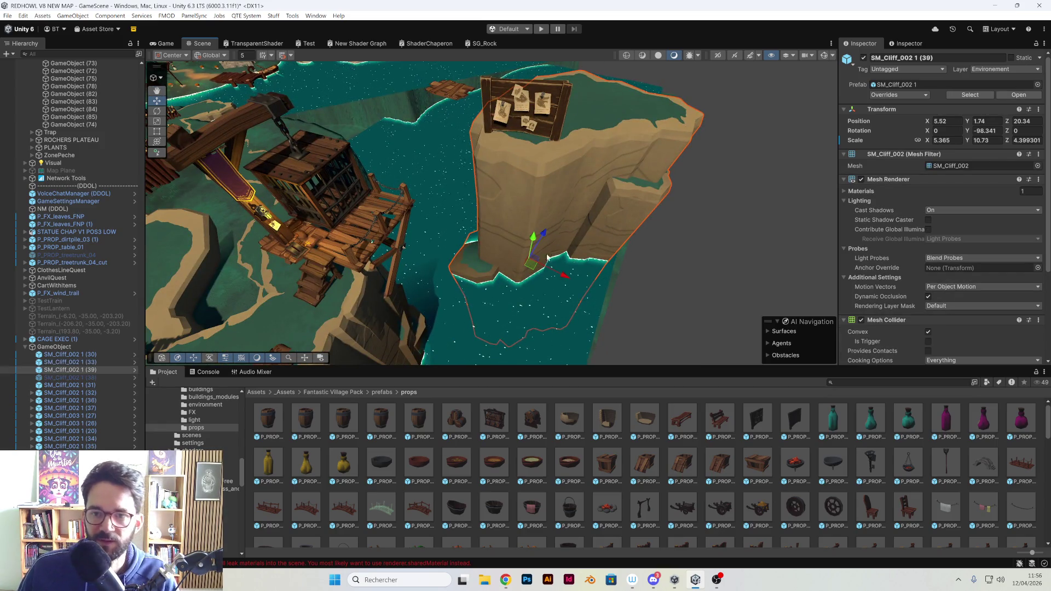
{"action": "mouse_move", "coordinate": [533, 237]}
{"action": "left_mouse_down"}
{"action": "mouse_move", "coordinate": [547, 157]}
{"action": "mouse_move", "coordinate": [534, 181]}
{"action": "mouse_move", "coordinate": [609, 160]}
{"action": "left_mouse_up"}
{"action": "key", "text": "e"}
{"action": "left_click_drag", "start_coordinate": [512, 213], "coordinate": [663, 197]}
{"action": "key", "text": "w"}
{"action": "mouse_move", "coordinate": [520, 182]}
{"action": "left_mouse_down"}
{"action": "mouse_move", "coordinate": [603, 171]}
{"action": "mouse_move", "coordinate": [601, 188]}
{"action": "mouse_move", "coordinate": [580, 180]}
{"action": "mouse_move", "coordinate": [758, 226]}
{"action": "left_mouse_up"}
Move the board's cliff SM_Cliff_002 1 (33) to Z 19.69 and cut its Y scale to 5.15
{"action": "left_click", "coordinate": [758, 227]}
{"action": "scroll", "coordinate": [748, 250], "scroll_direction": "up", "scroll_amount": 5}
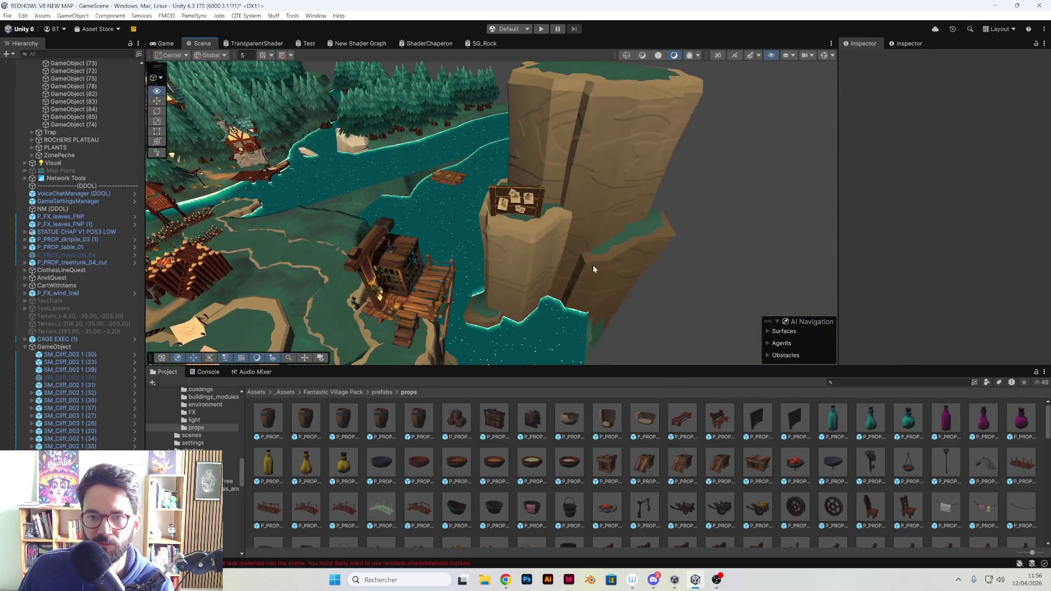
{"action": "mouse_move", "coordinate": [558, 274]}
{"action": "left_mouse_down"}
{"action": "mouse_move", "coordinate": [519, 254]}
{"action": "mouse_move", "coordinate": [518, 226]}
{"action": "mouse_move", "coordinate": [650, 213]}
{"action": "left_mouse_up"}
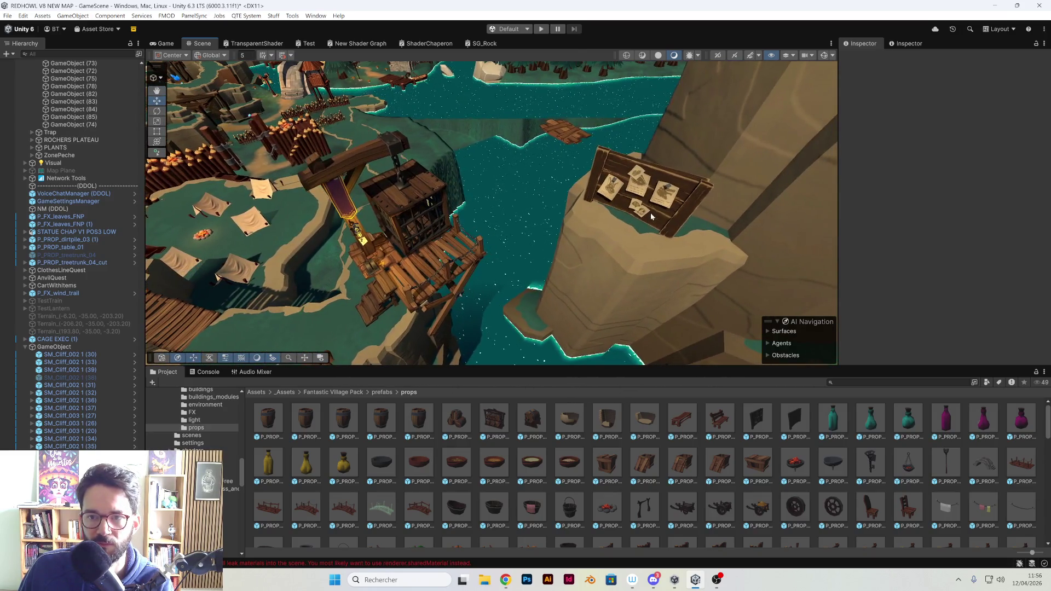
{"action": "left_click", "coordinate": [650, 213]}
{"action": "left_click_drag", "start_coordinate": [563, 222], "coordinate": [661, 255]}
{"action": "left_click", "coordinate": [661, 255]}
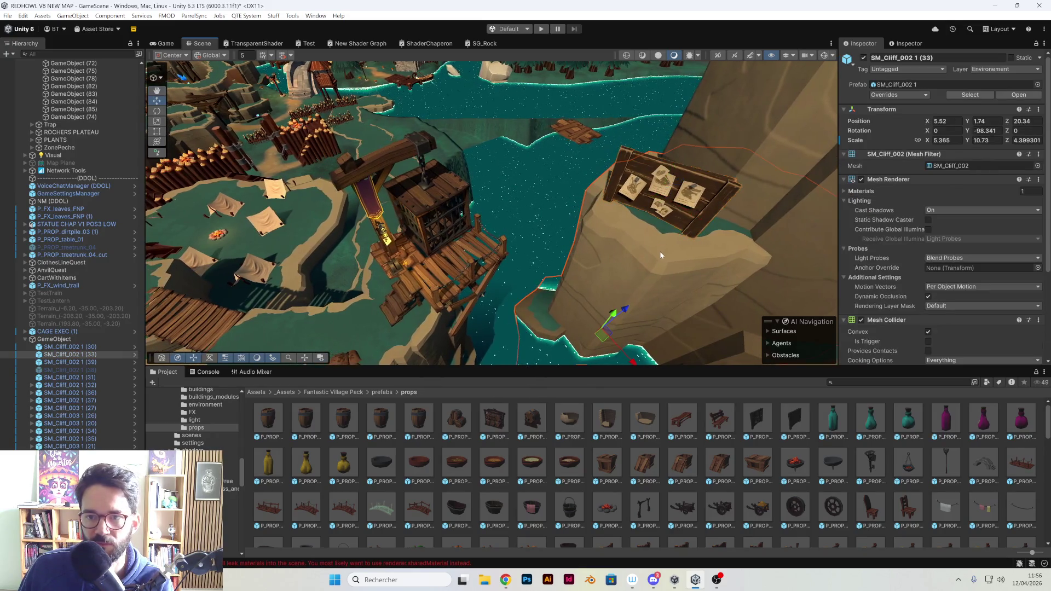
{"action": "mouse_move", "coordinate": [604, 338]}
{"action": "left_mouse_down"}
{"action": "mouse_move", "coordinate": [594, 344]}
{"action": "mouse_move", "coordinate": [607, 327]}
{"action": "mouse_move", "coordinate": [598, 333]}
{"action": "left_mouse_up"}
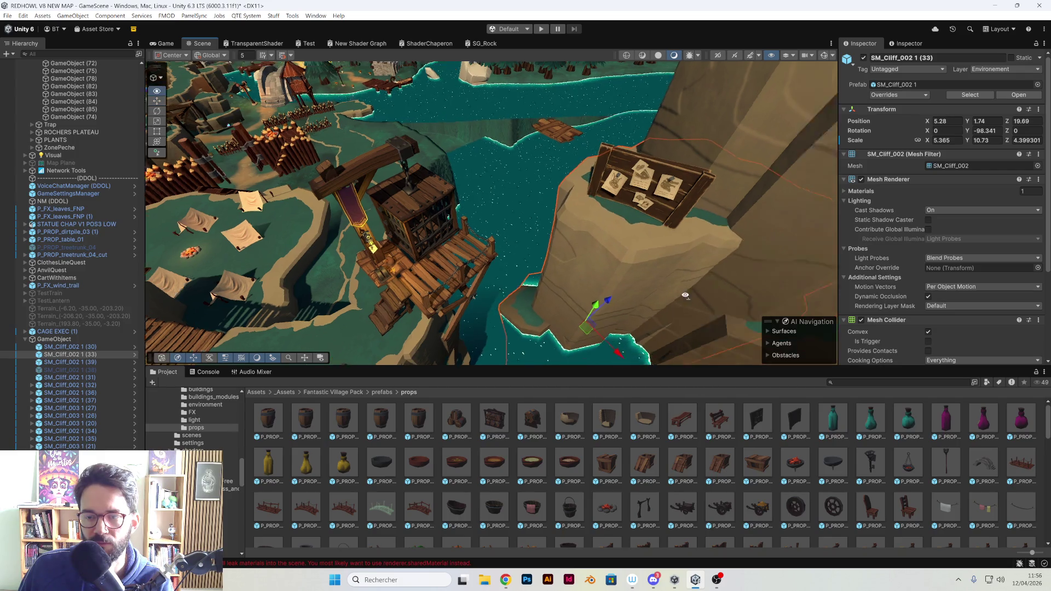
{"action": "mouse_move", "coordinate": [972, 143]}
{"action": "left_mouse_down"}
{"action": "mouse_move", "coordinate": [962, 145]}
{"action": "mouse_move", "coordinate": [1008, 145]}
{"action": "left_mouse_up"}
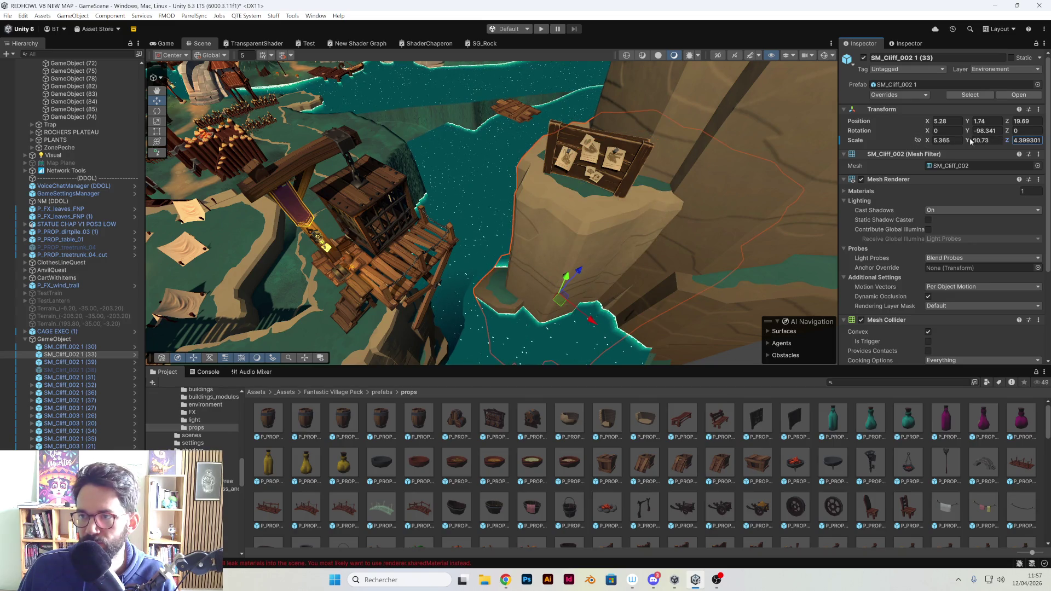
{"action": "key", "text": "BackSpace"}
{"action": "key", "text": "BackSpace"}
{"action": "type", "text": "5.01"}
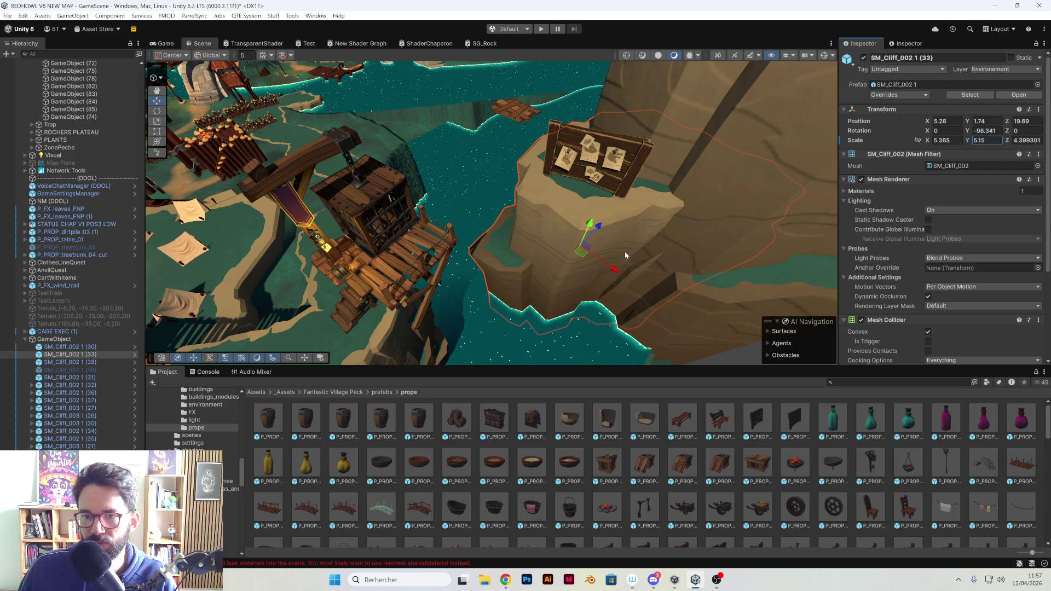
{"action": "left_click_drag", "start_coordinate": [674, 234], "coordinate": [462, 247]}
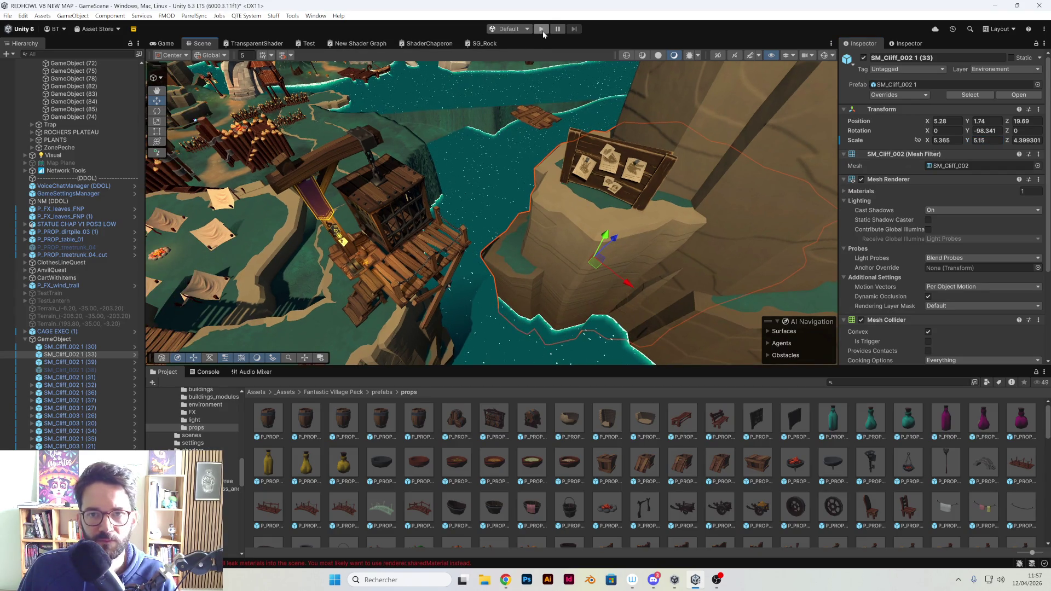
Play the level in a maximized Game view to inspect the shortened cliff and board, then stop
{"action": "left_click", "coordinate": [542, 31]}
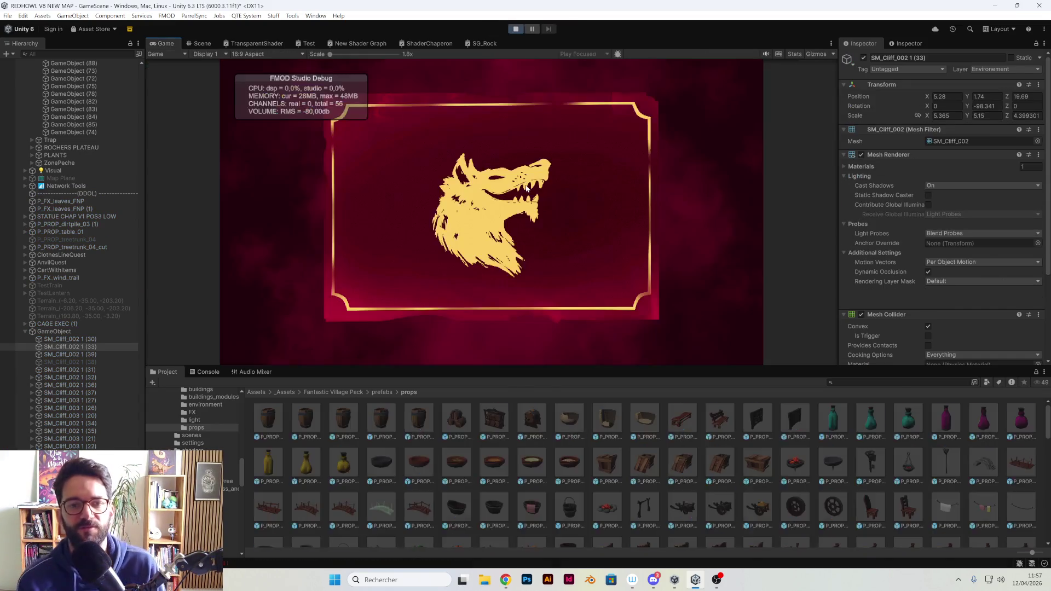
{"action": "double_click", "coordinate": [169, 40]}
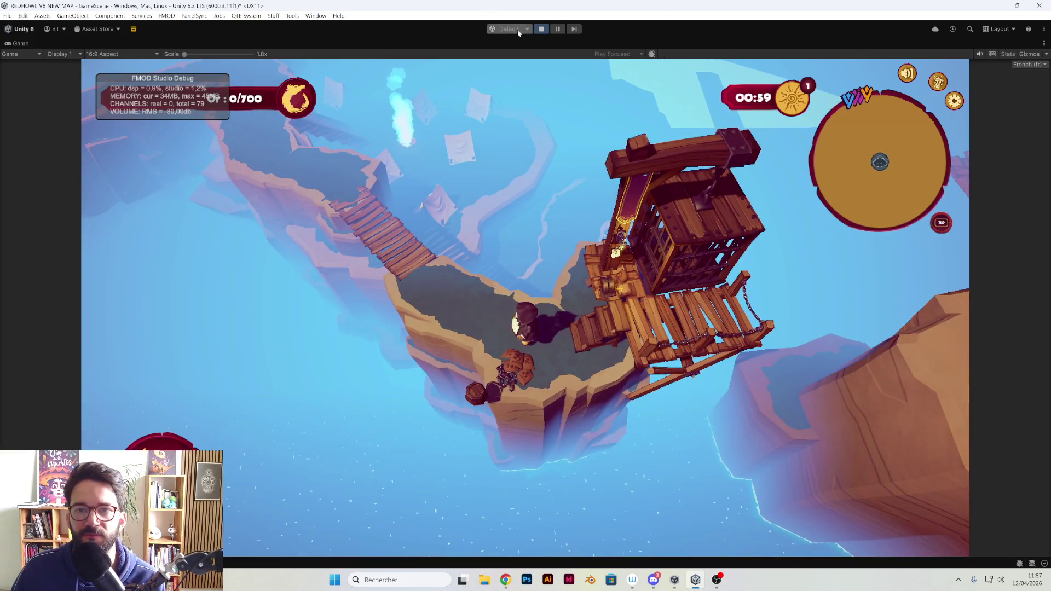
{"action": "left_click", "coordinate": [541, 30]}
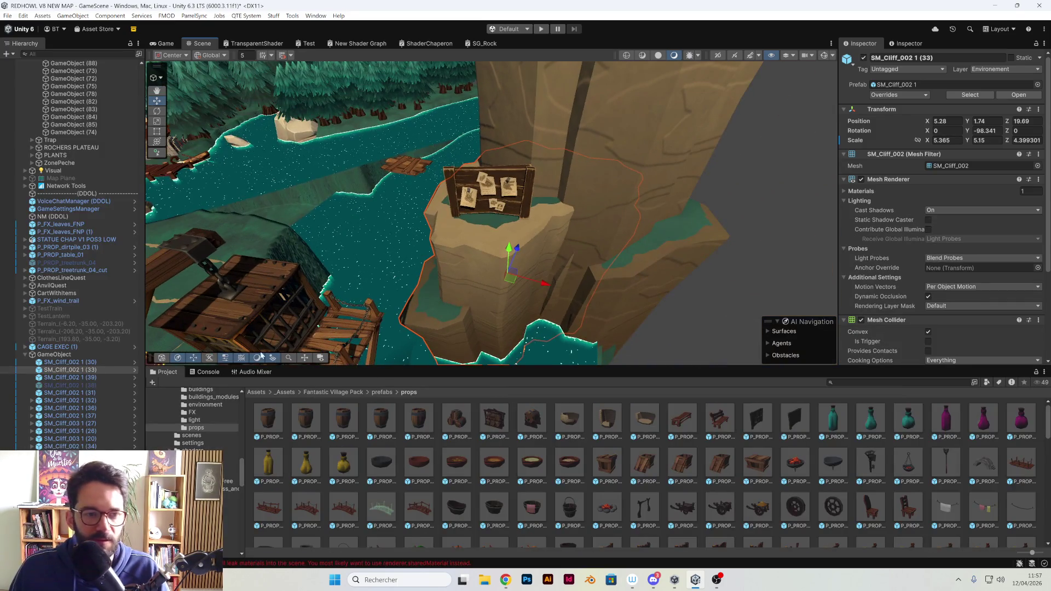
Turn off the overlapping cliff copies (33), (38), (39) so one cliff holds the board, then play
{"action": "left_click", "coordinate": [865, 58]}
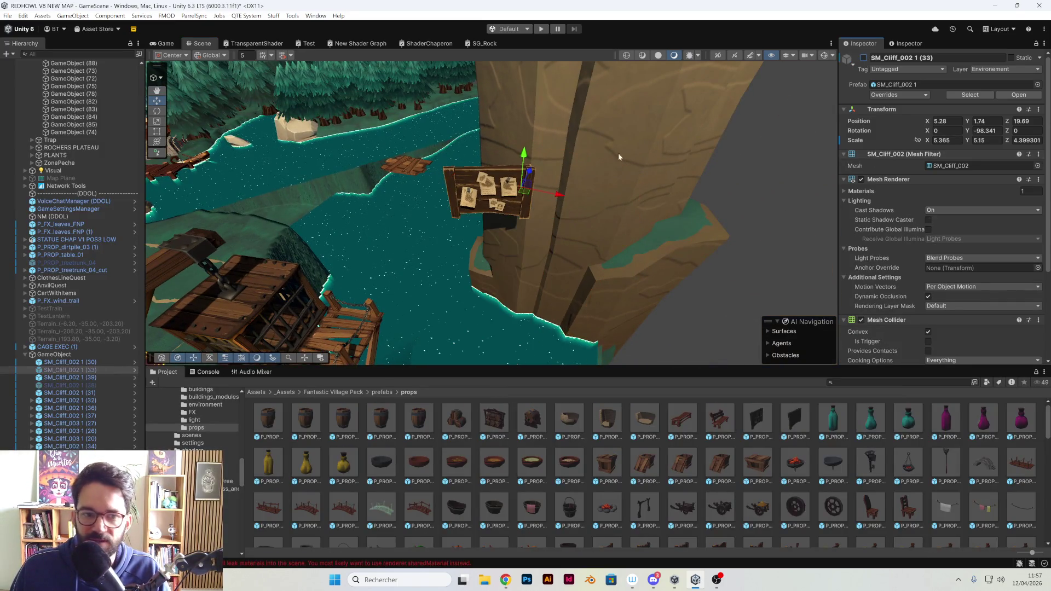
{"action": "left_click", "coordinate": [100, 385]}
{"action": "left_click", "coordinate": [864, 58]}
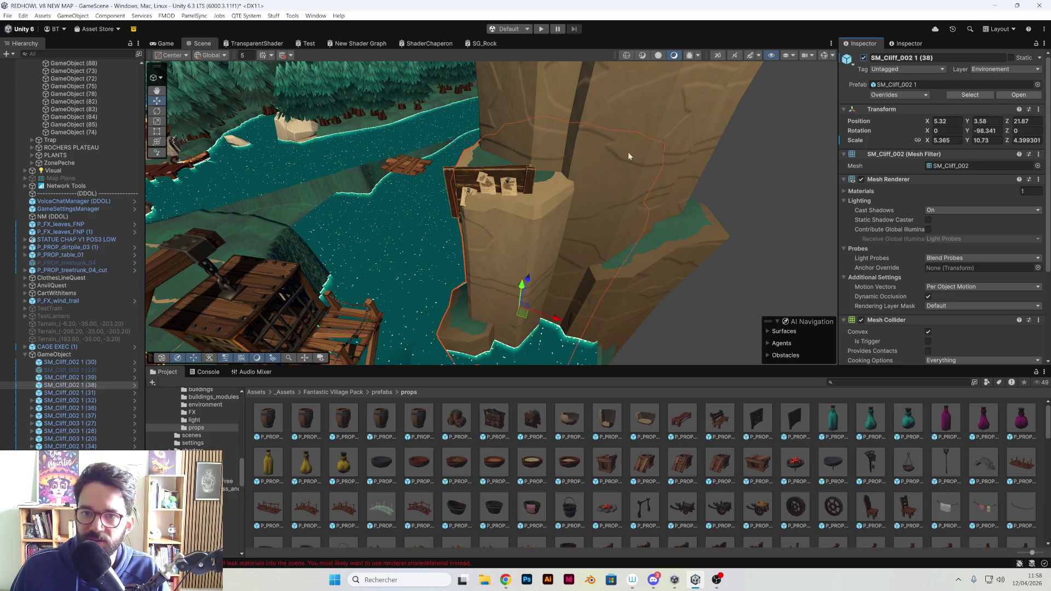
{"action": "left_click", "coordinate": [646, 150]}
{"action": "left_click", "coordinate": [864, 58]}
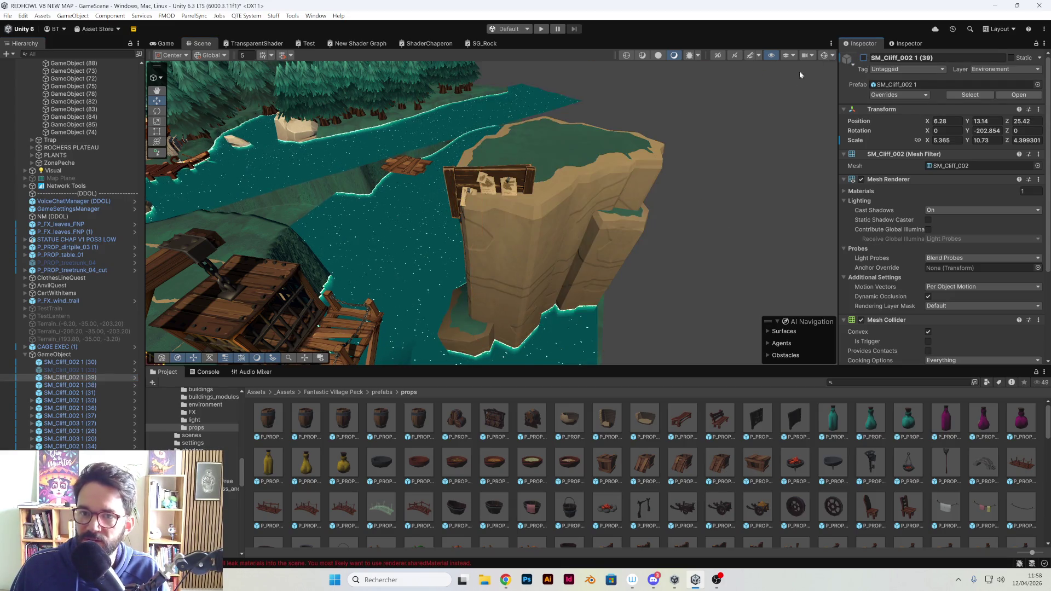
{"action": "left_click", "coordinate": [476, 177]}
{"action": "left_click", "coordinate": [864, 58]}
{"action": "scroll", "coordinate": [192, 418], "scroll_direction": "down", "scroll_amount": 2}
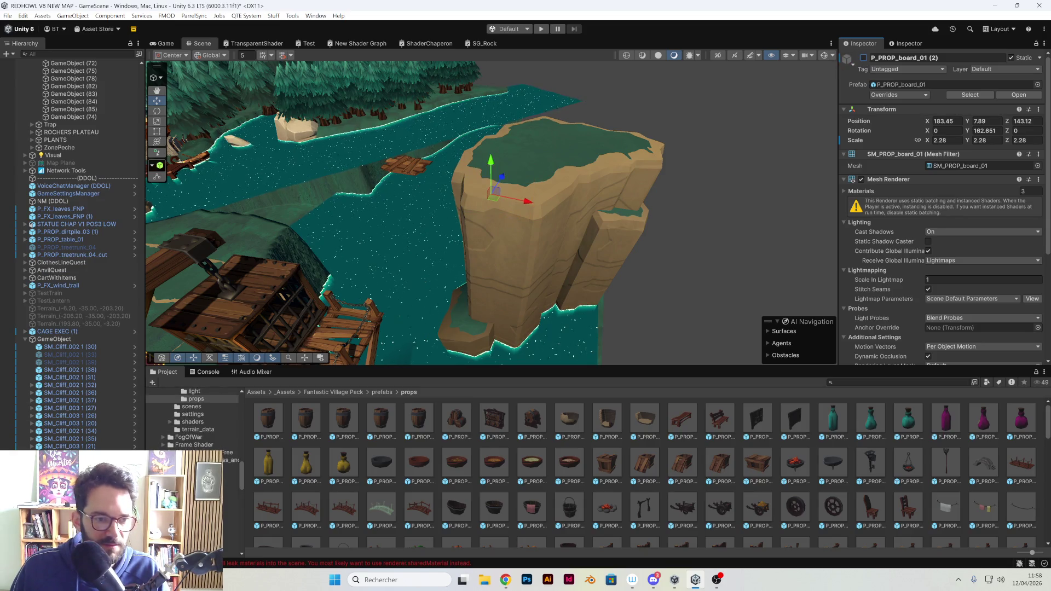
{"action": "left_click", "coordinate": [864, 58]}
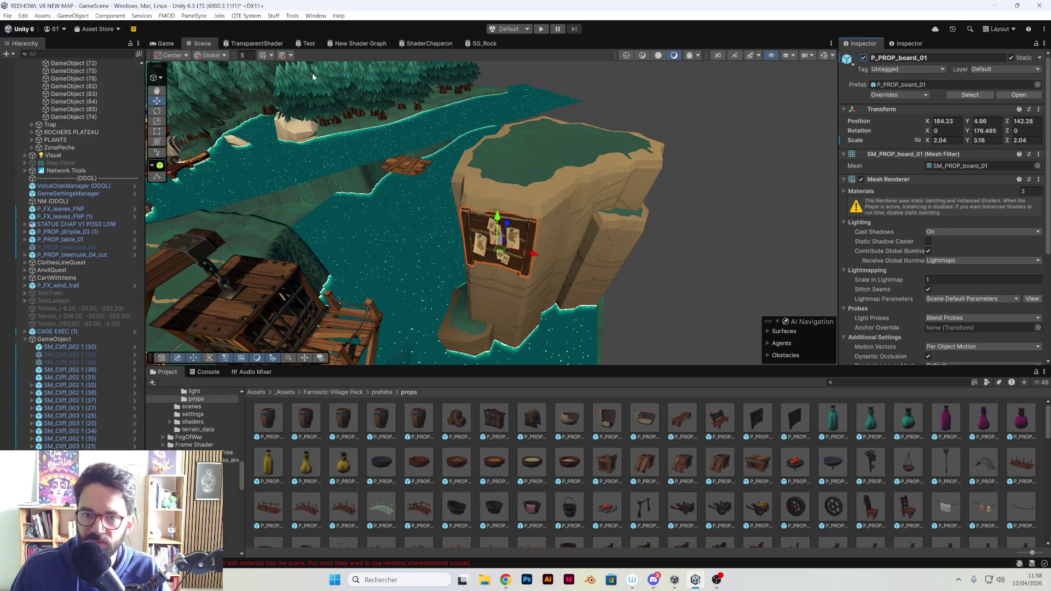
{"action": "left_click", "coordinate": [541, 28]}
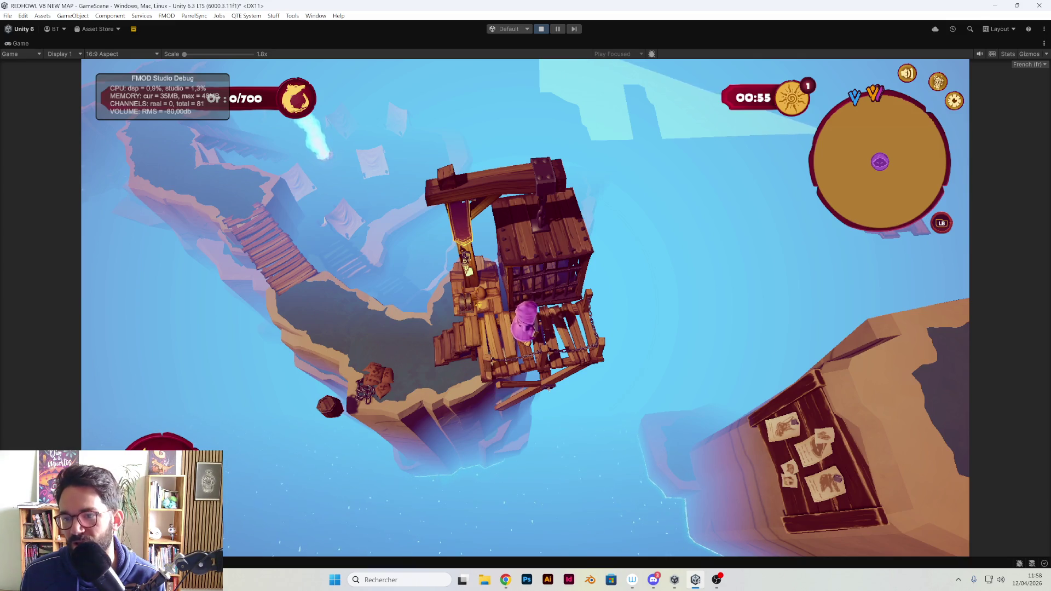
Walk the character over the rock and back and forth along the cage's wooden deck, then stop playing
{"action": "key", "text": "a"}
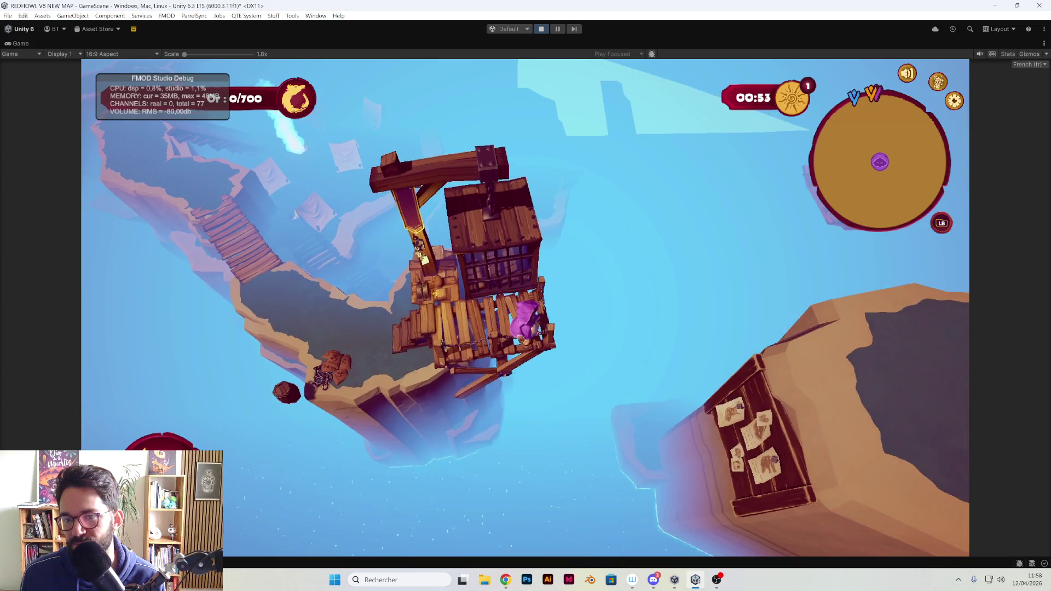
{"action": "key", "text": "d"}
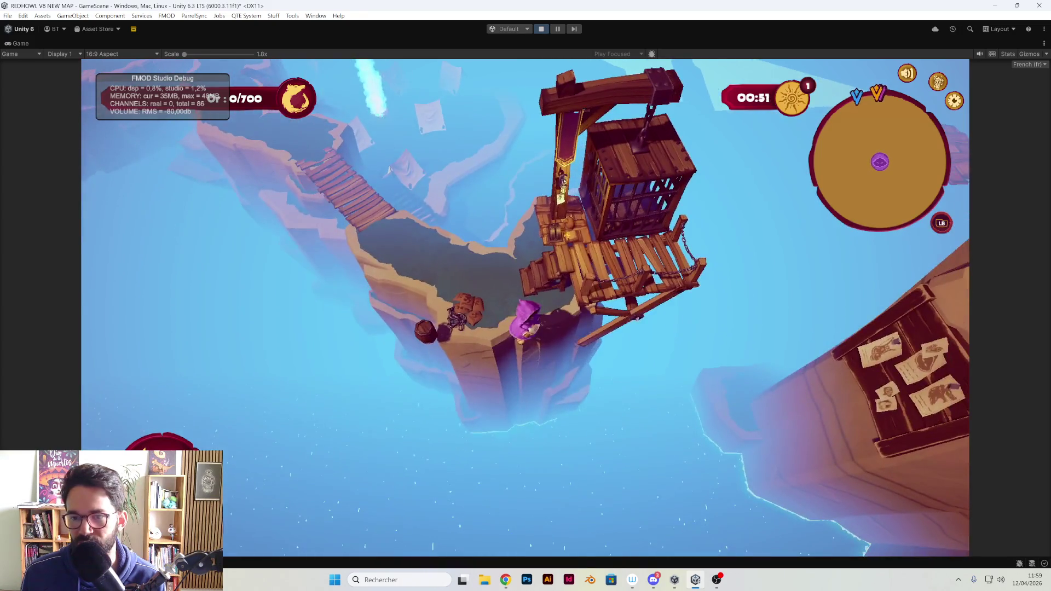
{"action": "key", "text": "d"}
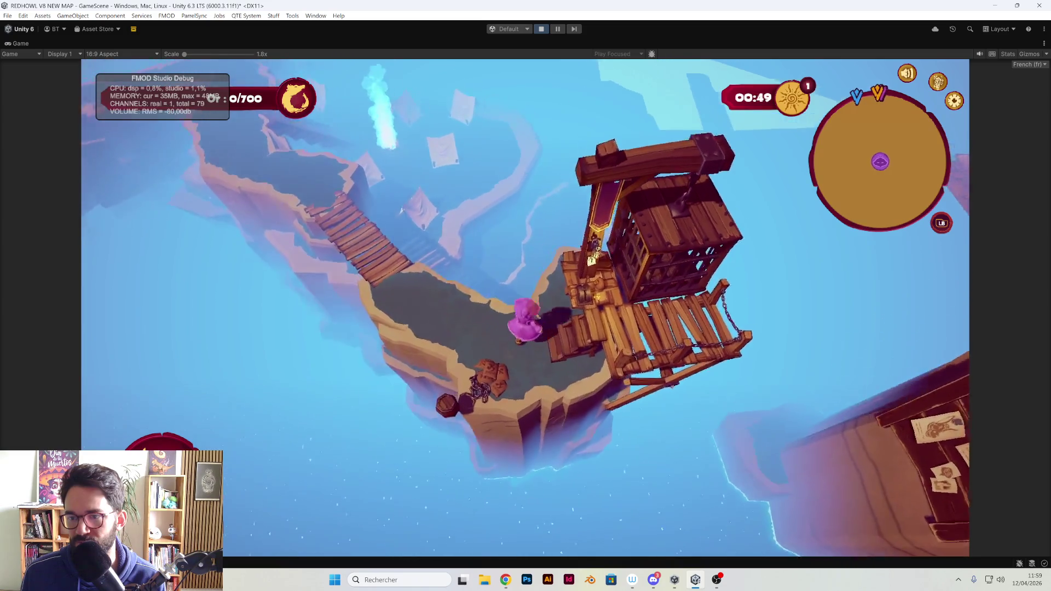
{"action": "key", "text": "a"}
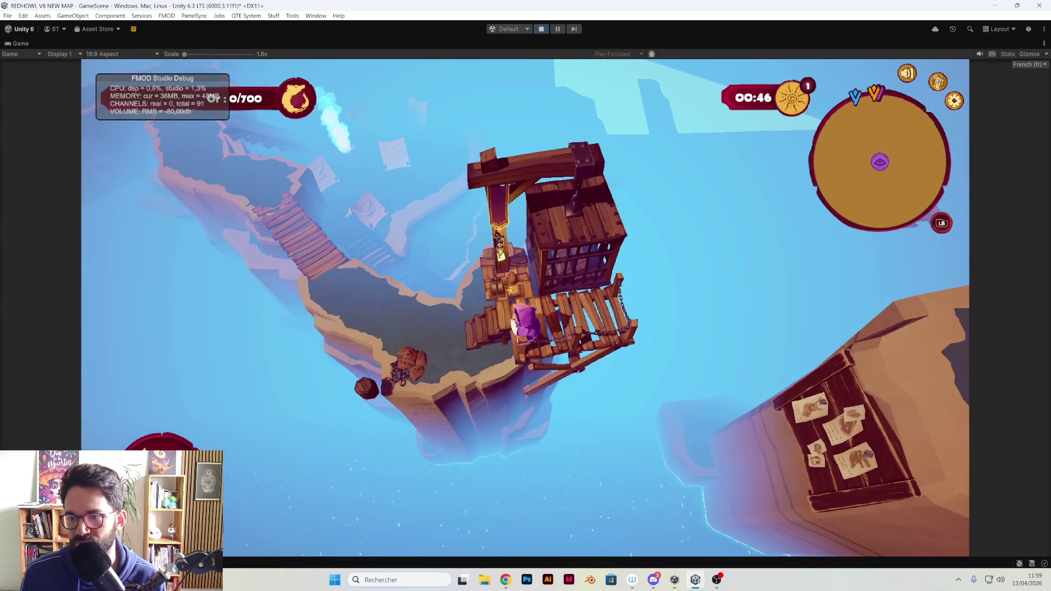
{"action": "key", "text": "d"}
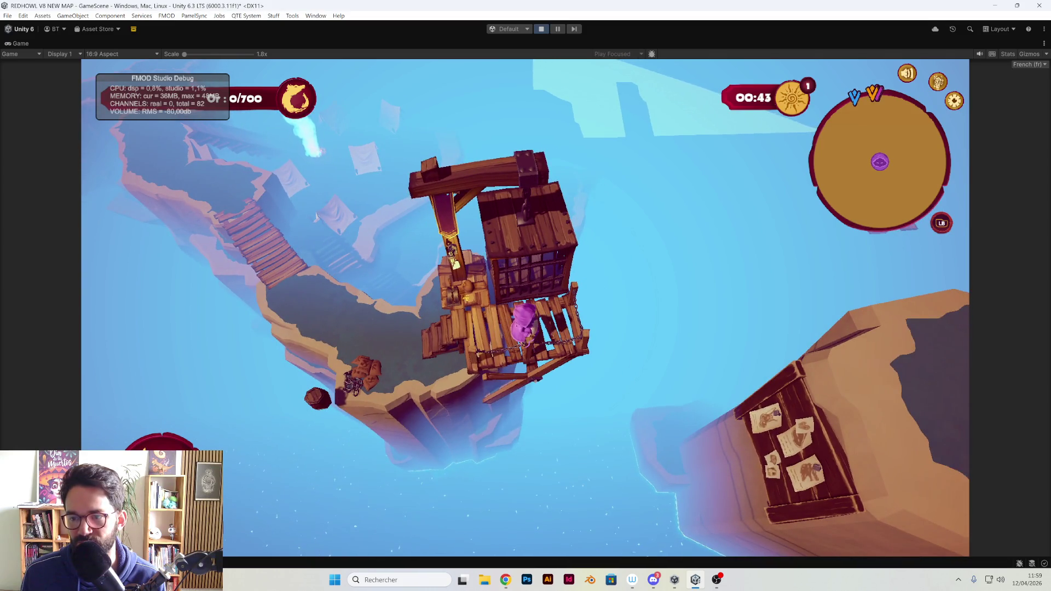
{"action": "key", "text": "a"}
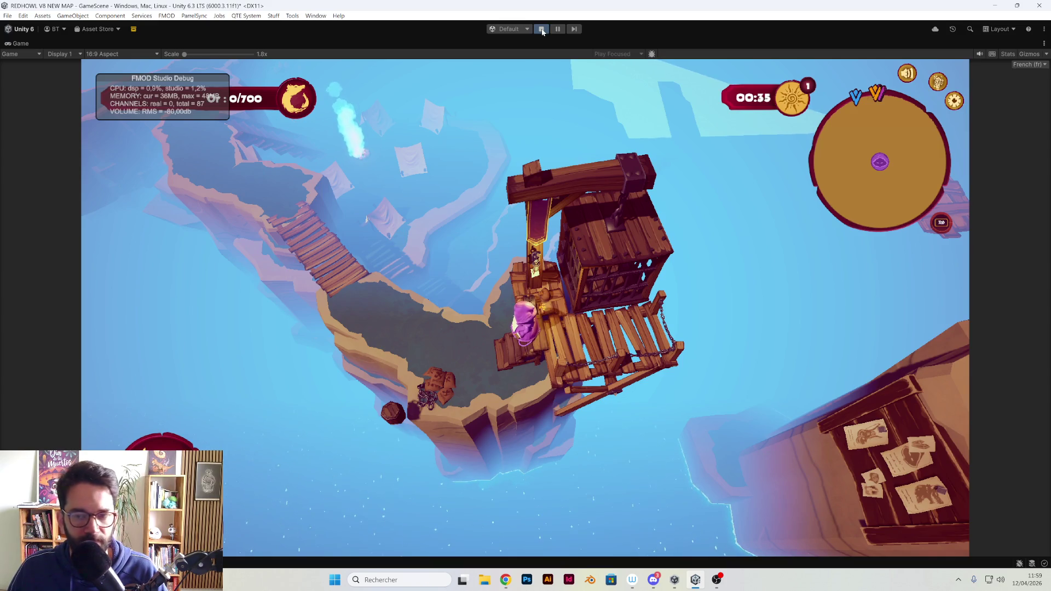
{"action": "left_click", "coordinate": [542, 31]}
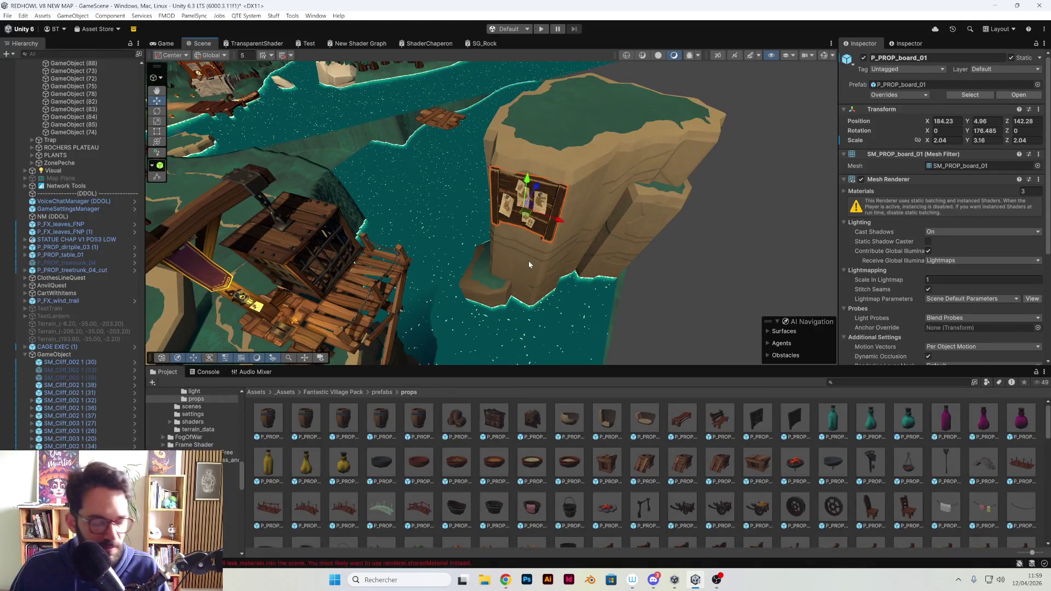
Rotate the notice-board cliff about its center on Y, shift it along the shore, and play the level
{"action": "left_click", "coordinate": [524, 264]}
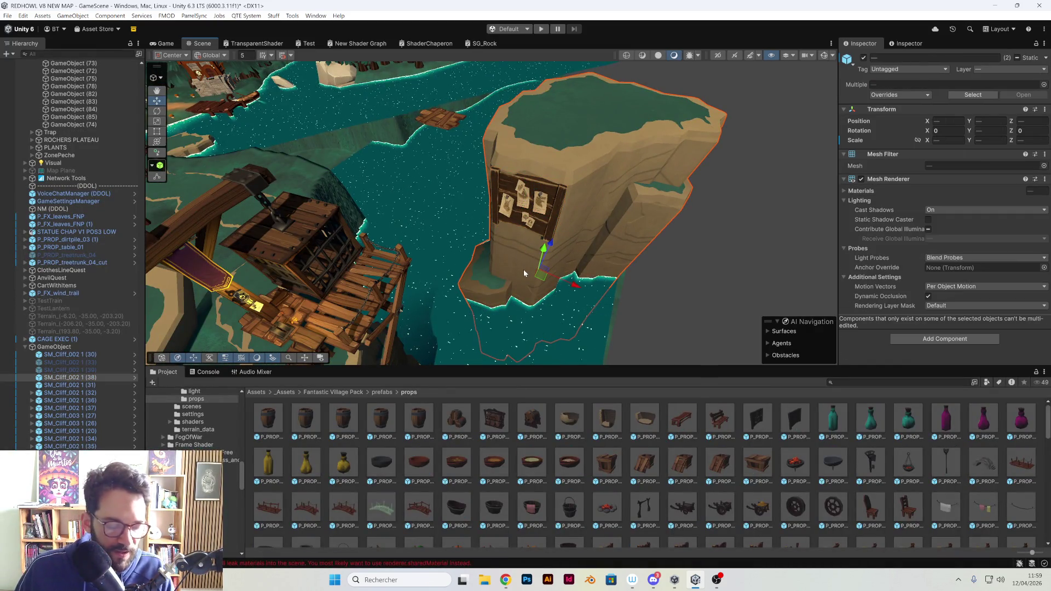
{"action": "key", "text": "z"}
{"action": "key", "text": "e"}
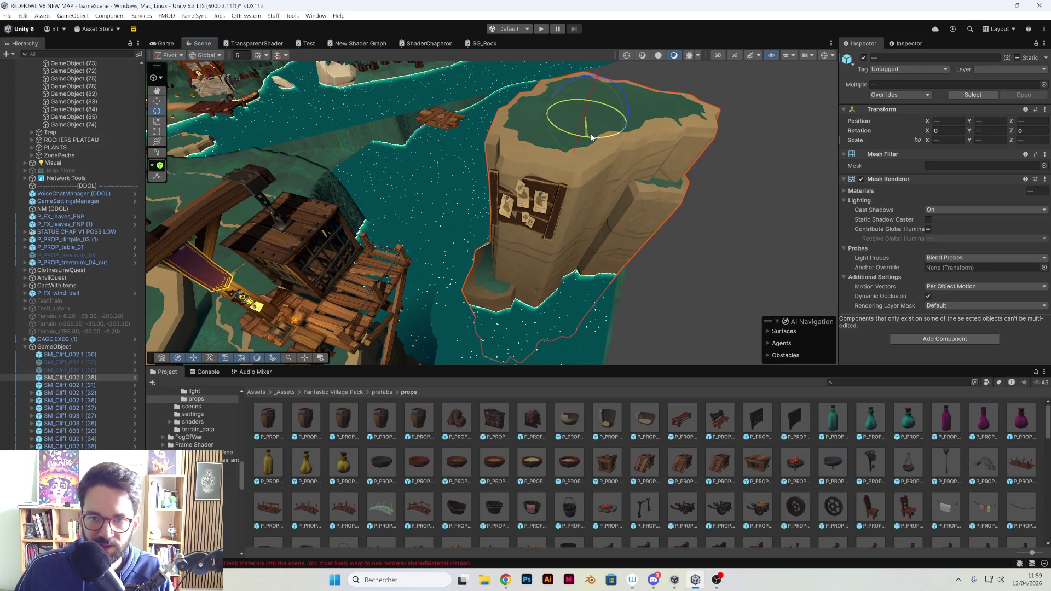
{"action": "left_click", "coordinate": [180, 56]}
{"action": "left_click", "coordinate": [177, 67]}
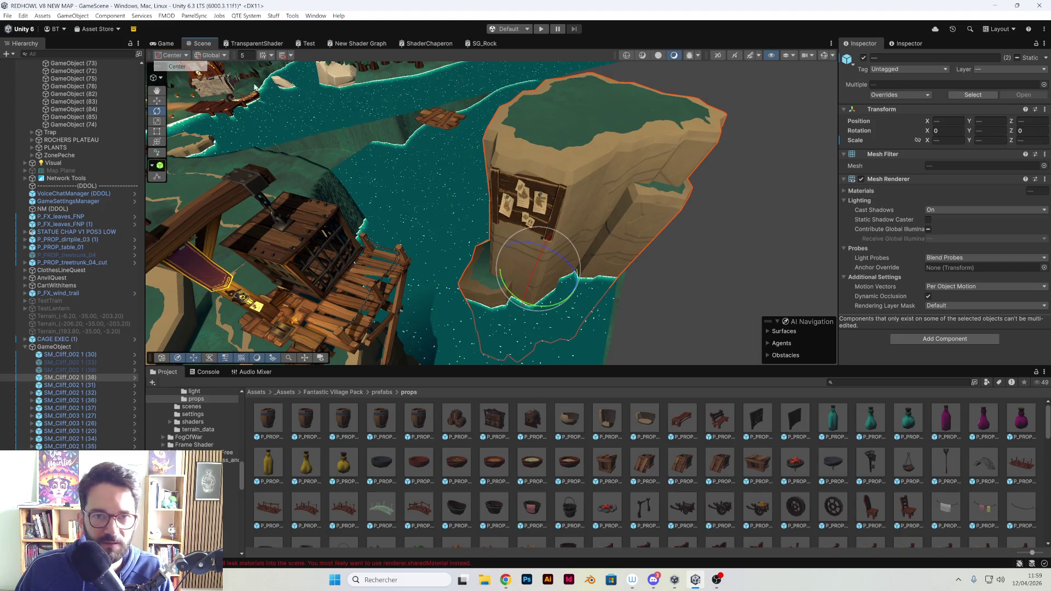
{"action": "mouse_move", "coordinate": [543, 305]}
{"action": "left_mouse_down"}
{"action": "mouse_move", "coordinate": [563, 308]}
{"action": "mouse_move", "coordinate": [507, 241]}
{"action": "mouse_move", "coordinate": [520, 249]}
{"action": "mouse_move", "coordinate": [504, 258]}
{"action": "left_mouse_up"}
{"action": "key", "text": "w"}
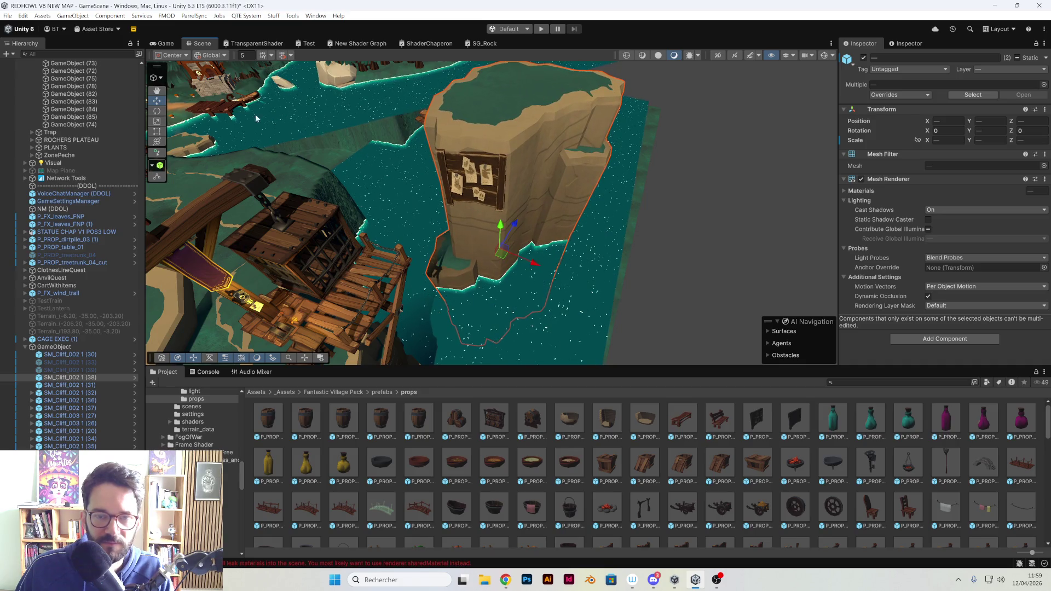
{"action": "left_click", "coordinate": [540, 30]}
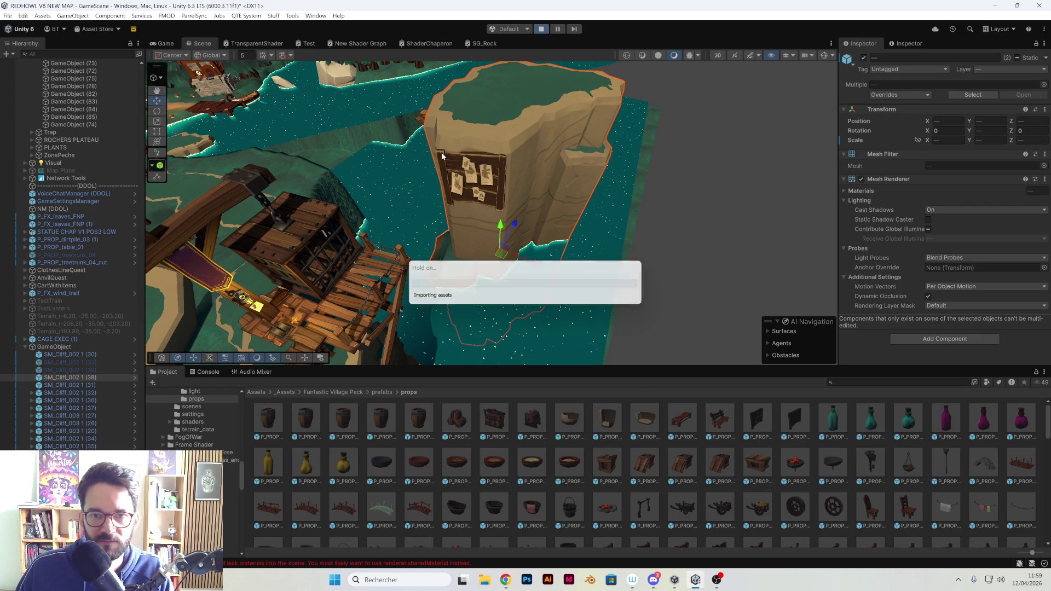
Maximize the Game view, play through the level around the tent camp, then exit Play mode
{"action": "double_click", "coordinate": [164, 43]}
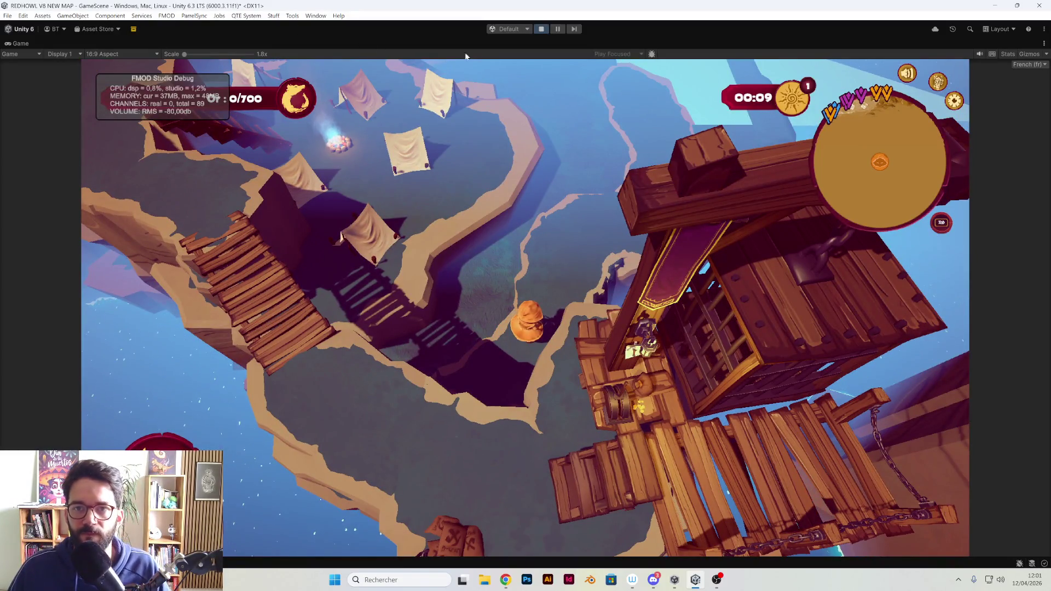
{"action": "key", "text": "ctrl+p"}
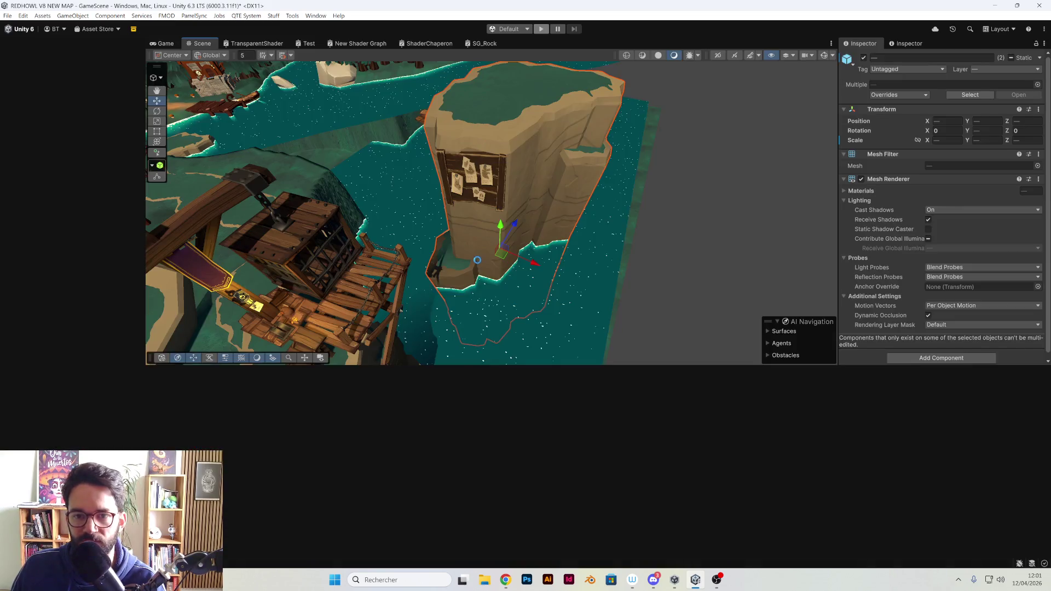
{"action": "mouse_move", "coordinate": [350, 258]}
{"action": "left_mouse_down"}
{"action": "mouse_move", "coordinate": [600, 304]}
{"action": "mouse_move", "coordinate": [473, 196]}
{"action": "mouse_move", "coordinate": [569, 249]}
{"action": "mouse_move", "coordinate": [617, 293]}
{"action": "mouse_move", "coordinate": [591, 279]}
{"action": "left_mouse_up"}
Rotate cliff SM_Cliff_002 1 (34) to follow the shoreline and slide it toward the shore edge
{"action": "left_click", "coordinate": [473, 196]}
{"action": "key", "text": "e"}
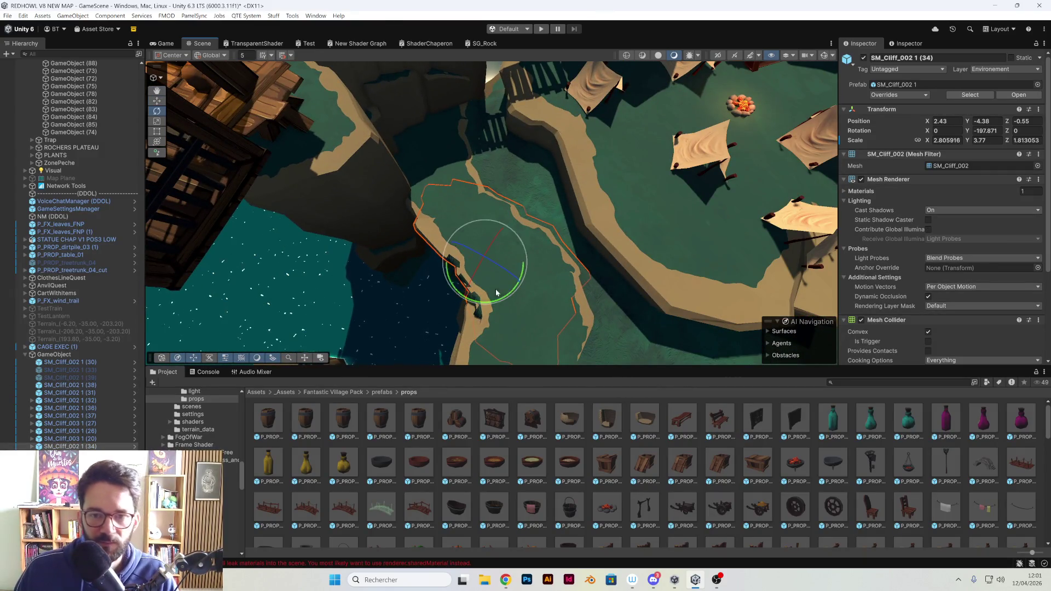
{"action": "left_click_drag", "start_coordinate": [494, 300], "coordinate": [450, 307]}
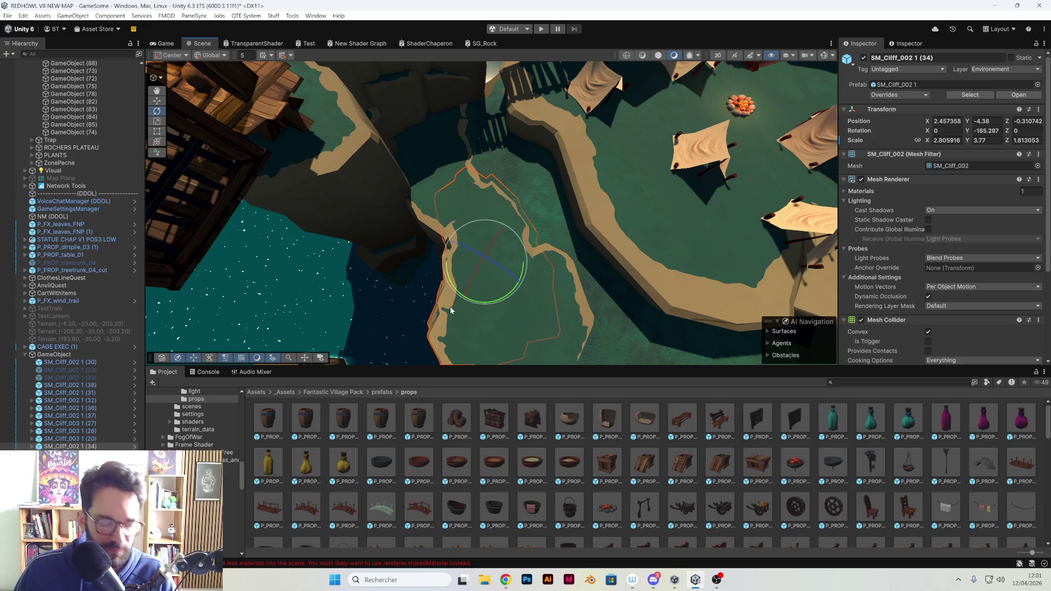
{"action": "key", "text": "w"}
{"action": "mouse_move", "coordinate": [492, 272]}
{"action": "left_mouse_down"}
{"action": "mouse_move", "coordinate": [503, 255]}
{"action": "mouse_move", "coordinate": [514, 268]}
{"action": "left_mouse_up"}
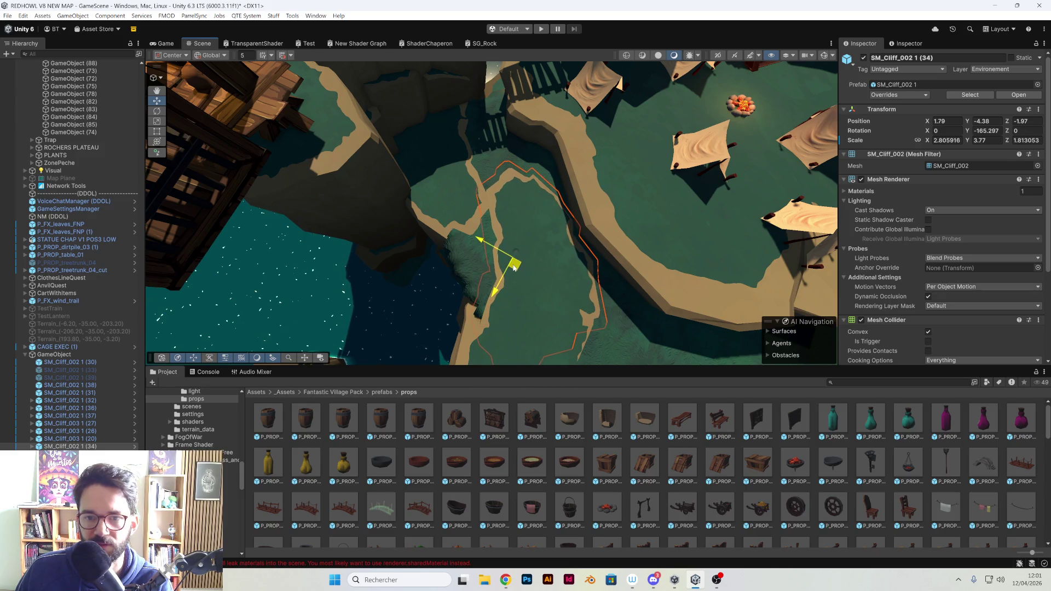
Rotate and shift the neighbouring cliff SM_Cliff_002 1 (20) to fit along the shoreline
{"action": "left_click", "coordinate": [453, 218]}
{"action": "mouse_move", "coordinate": [452, 218]}
{"action": "left_mouse_down"}
{"action": "mouse_move", "coordinate": [403, 171]}
{"action": "mouse_move", "coordinate": [411, 206]}
{"action": "mouse_move", "coordinate": [483, 228]}
{"action": "left_mouse_up"}
{"action": "key", "text": "e"}
{"action": "mouse_move", "coordinate": [531, 260]}
{"action": "left_mouse_down"}
{"action": "mouse_move", "coordinate": [558, 252]}
{"action": "mouse_move", "coordinate": [235, 226]}
{"action": "mouse_move", "coordinate": [241, 231]}
{"action": "left_mouse_up"}
{"action": "key", "text": "w"}
{"action": "left_click_drag", "start_coordinate": [503, 248], "coordinate": [504, 239]}
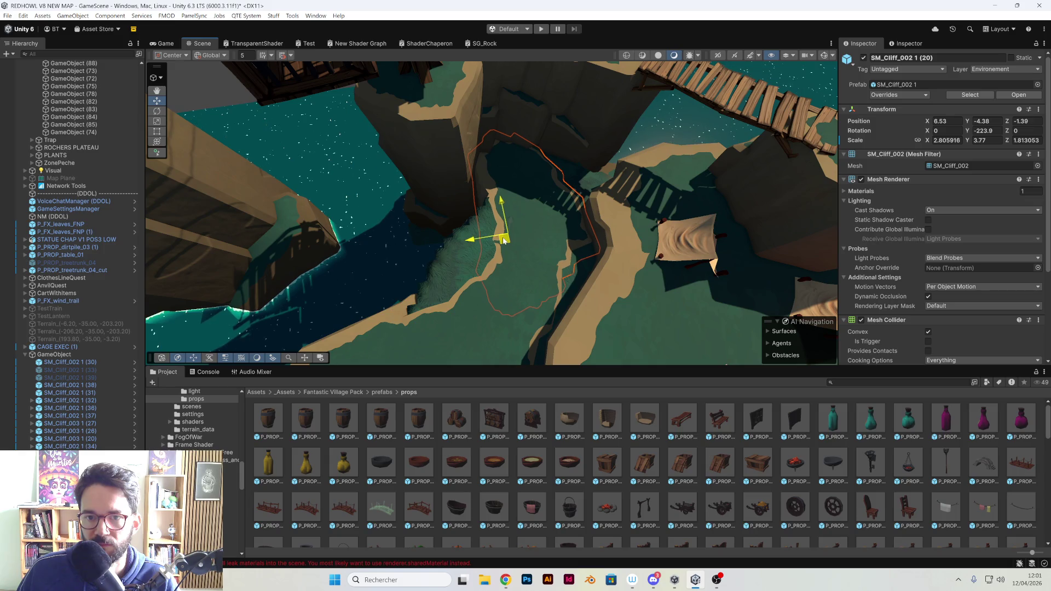
{"action": "left_click_drag", "start_coordinate": [503, 239], "coordinate": [502, 241]}
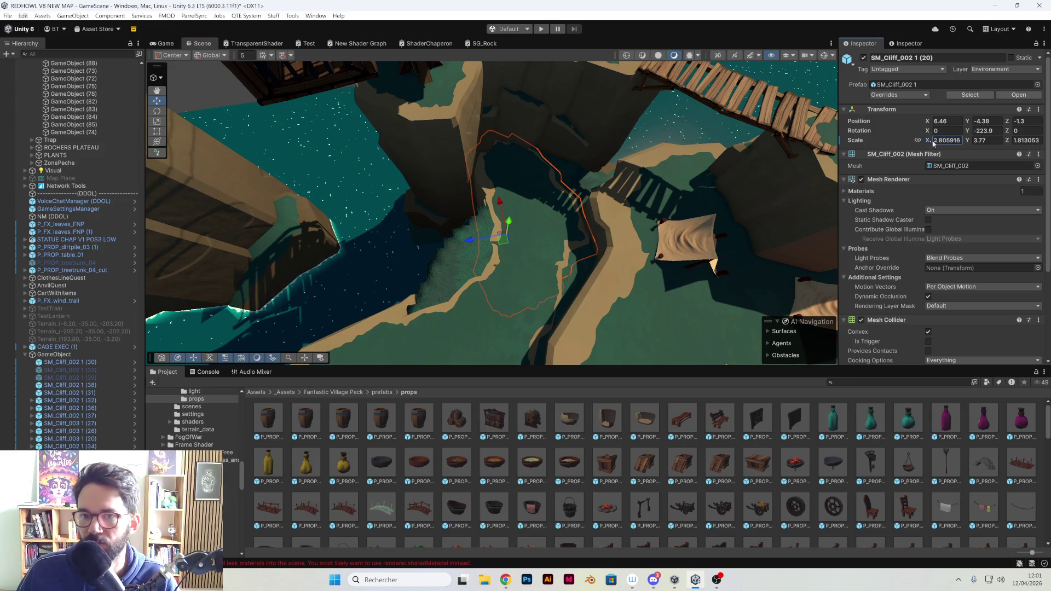
Widen that cliff to Scale X 3.04 and Z 2.65, then reposition it along the shore
{"action": "left_click_drag", "start_coordinate": [934, 143], "coordinate": [938, 143]}
{"action": "key", "text": "ctrl+z"}
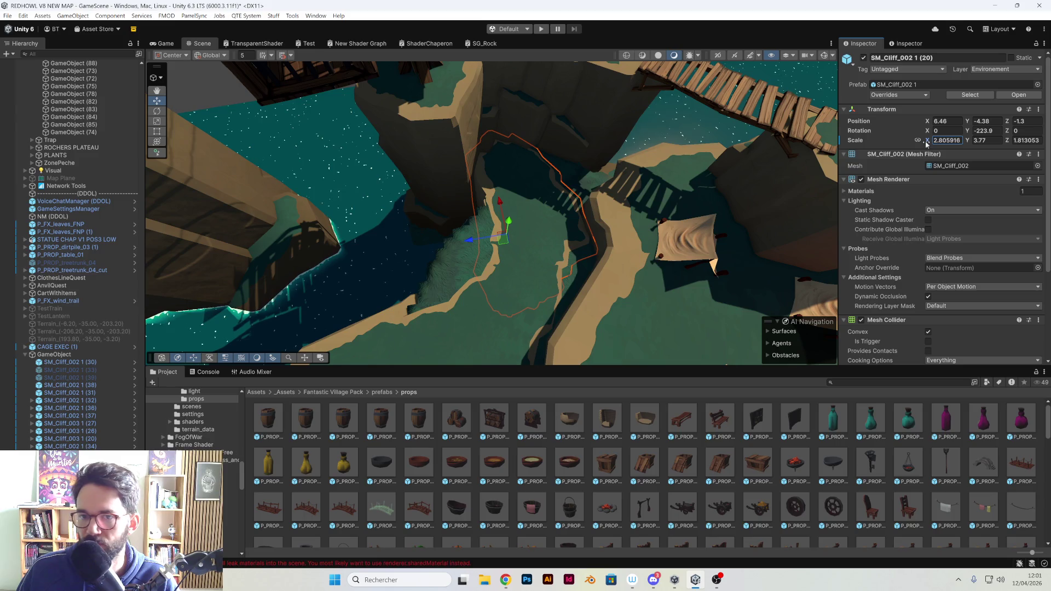
{"action": "left_click_drag", "start_coordinate": [925, 143], "coordinate": [932, 143]}
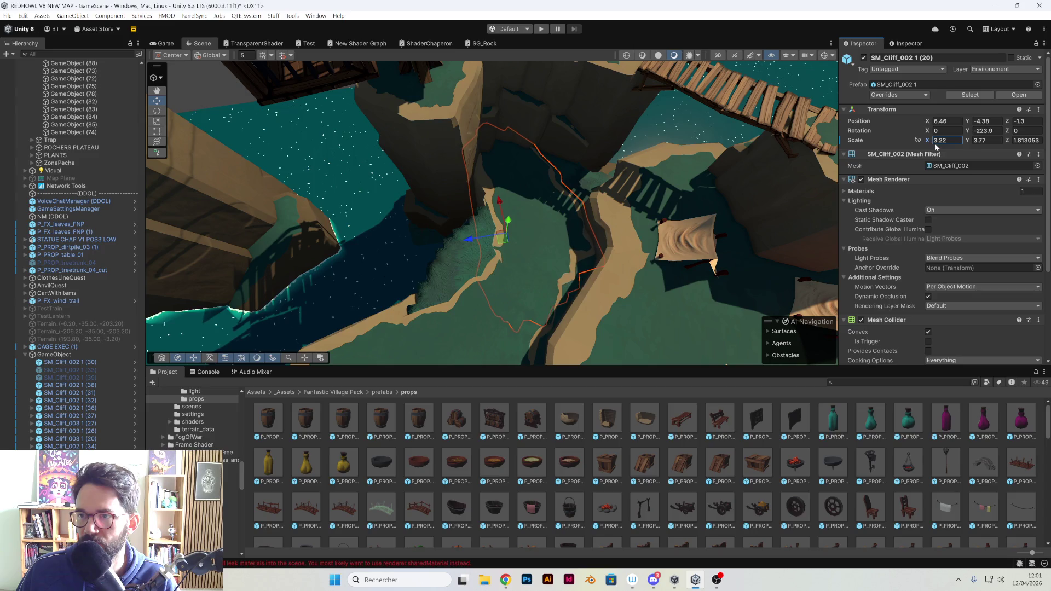
{"action": "left_click_drag", "start_coordinate": [1009, 143], "coordinate": [1017, 143]}
{"action": "mouse_move", "coordinate": [504, 237]}
{"action": "left_mouse_down"}
{"action": "mouse_move", "coordinate": [517, 235]}
{"action": "mouse_move", "coordinate": [509, 241]}
{"action": "left_mouse_up"}
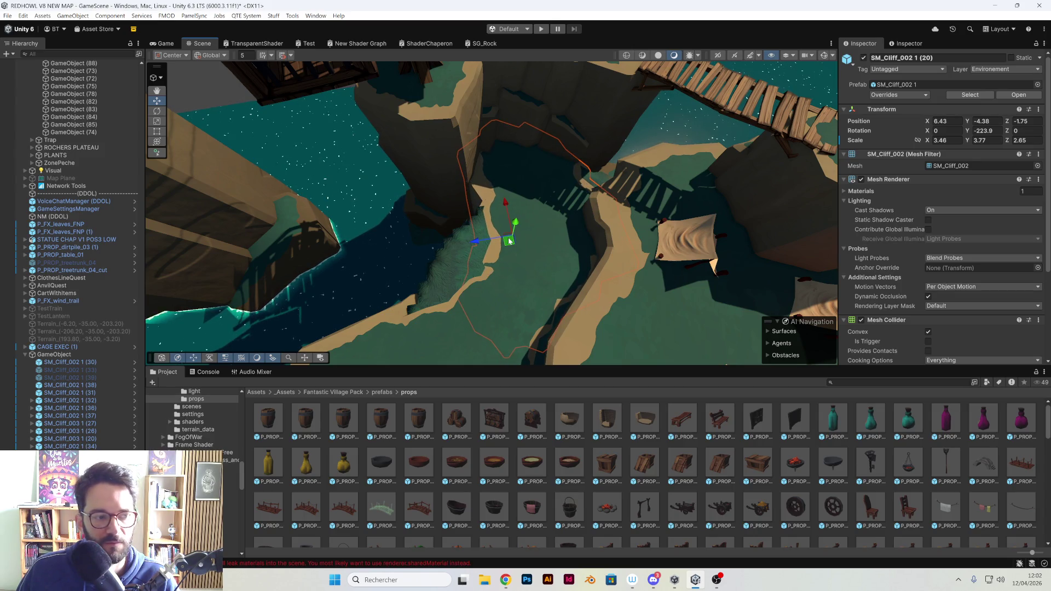
{"action": "mouse_move", "coordinate": [529, 235]}
{"action": "left_mouse_down"}
{"action": "mouse_move", "coordinate": [519, 248]}
{"action": "mouse_move", "coordinate": [536, 209]}
{"action": "mouse_move", "coordinate": [623, 215]}
{"action": "mouse_move", "coordinate": [507, 239]}
{"action": "mouse_move", "coordinate": [361, 178]}
{"action": "mouse_move", "coordinate": [306, 181]}
{"action": "mouse_move", "coordinate": [487, 207]}
{"action": "mouse_move", "coordinate": [457, 115]}
{"action": "left_mouse_up"}
{"action": "left_click_drag", "start_coordinate": [281, 159], "coordinate": [380, 302]}
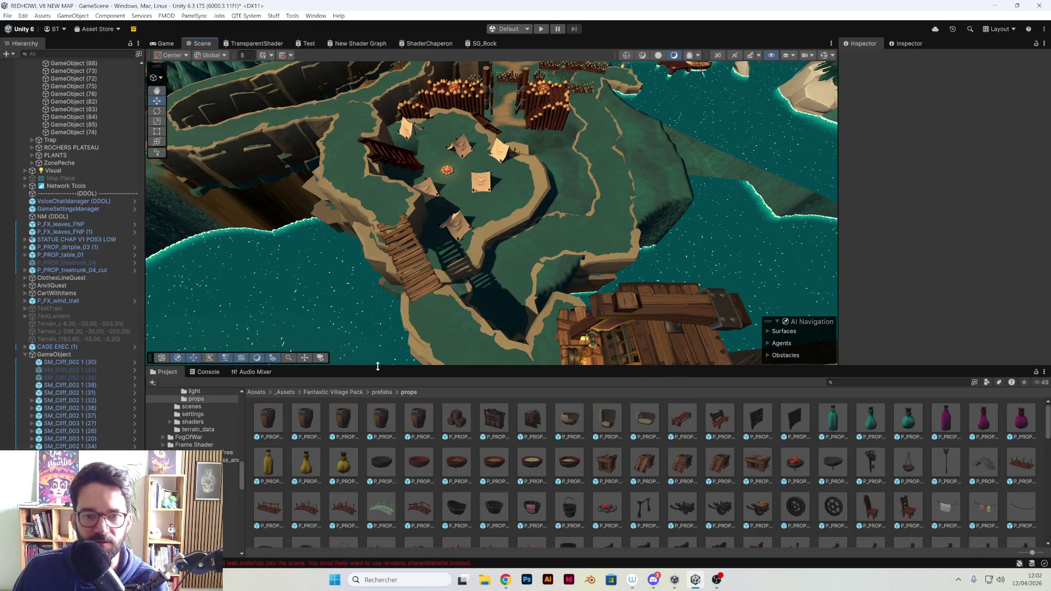
Select the Spawn terrain and switch its painting mode to Set Height
{"action": "left_click_drag", "start_coordinate": [378, 366], "coordinate": [359, 433]}
{"action": "left_click", "coordinate": [691, 243]}
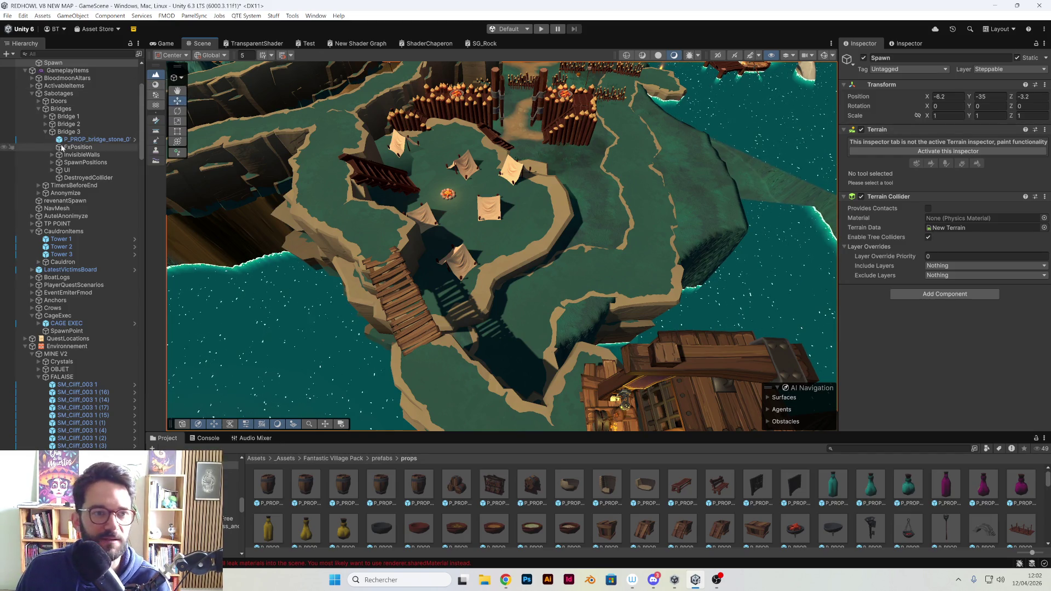
{"action": "scroll", "coordinate": [93, 174], "scroll_direction": "up", "scroll_amount": 5}
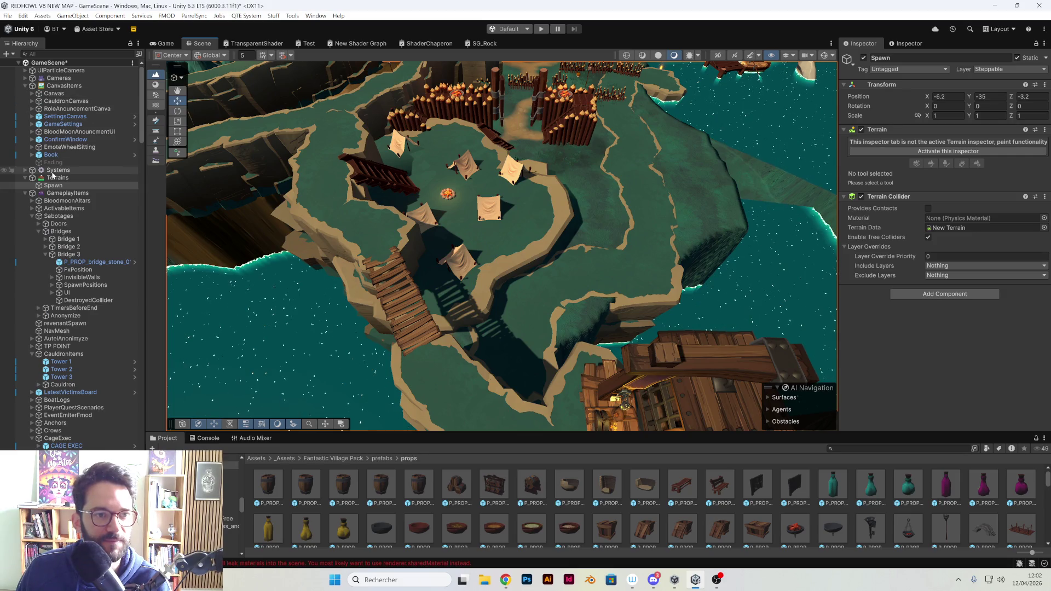
{"action": "left_click", "coordinate": [52, 177]}
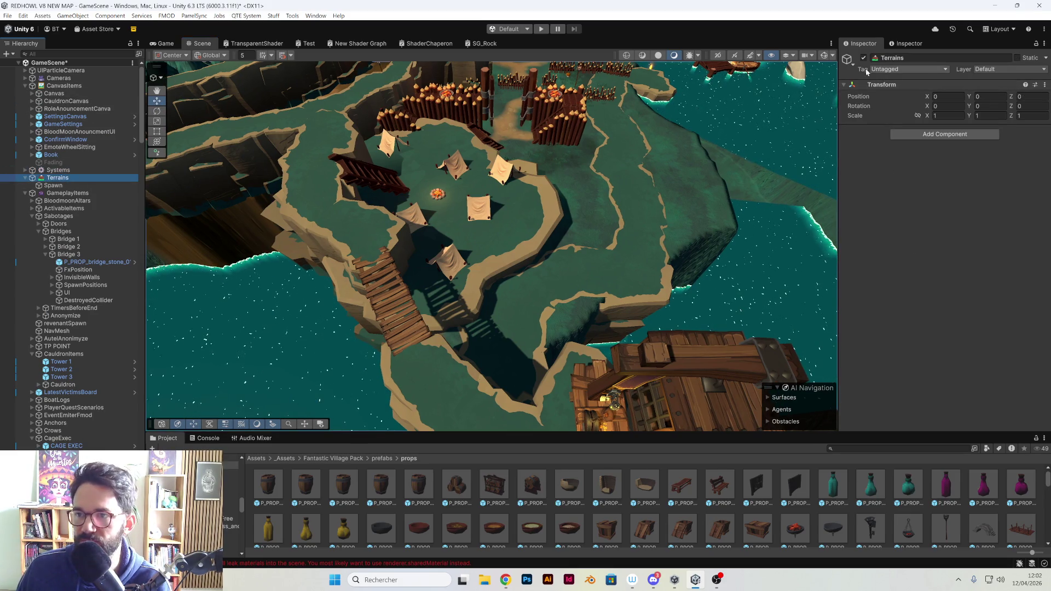
{"action": "left_click", "coordinate": [653, 192]}
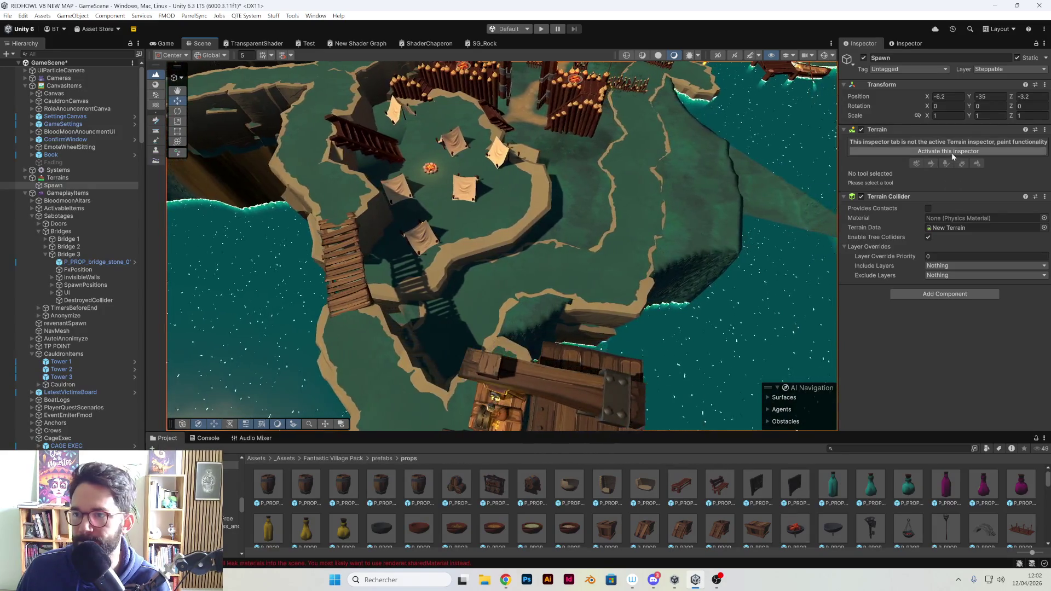
{"action": "left_click", "coordinate": [931, 142]}
{"action": "left_click", "coordinate": [905, 152]}
{"action": "left_click", "coordinate": [897, 164]}
Lower the shore terrain beside the wooden tower down to water level, carving a notch along the coast
{"action": "mouse_move", "coordinate": [669, 241]}
{"action": "left_mouse_down"}
{"action": "mouse_move", "coordinate": [630, 285]}
{"action": "mouse_move", "coordinate": [641, 285]}
{"action": "mouse_move", "coordinate": [559, 268]}
{"action": "mouse_move", "coordinate": [453, 270]}
{"action": "mouse_move", "coordinate": [352, 293]}
{"action": "mouse_move", "coordinate": [410, 235]}
{"action": "left_mouse_up"}
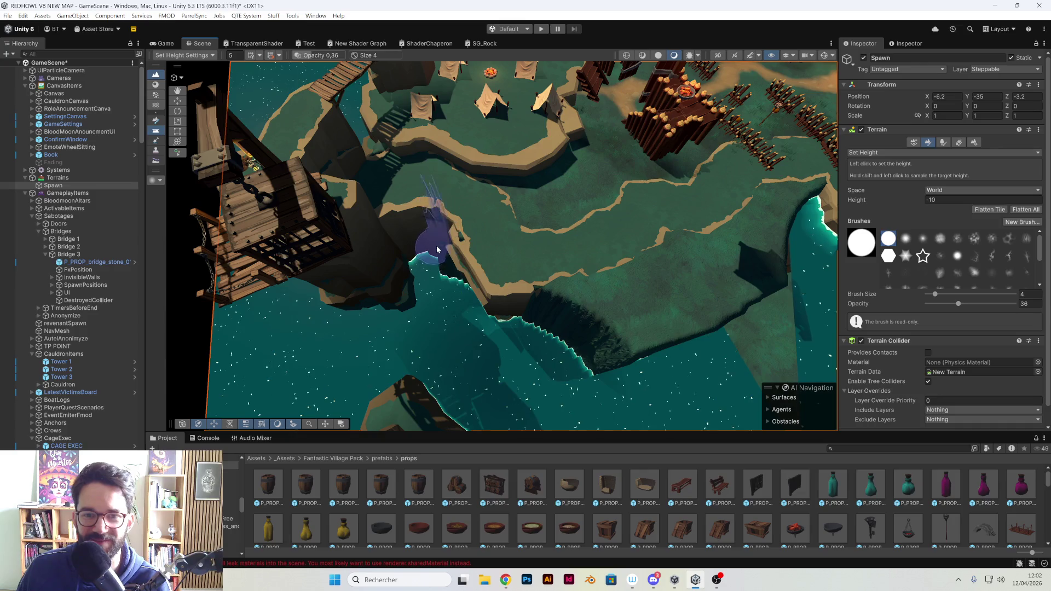
{"action": "left_click_drag", "start_coordinate": [434, 255], "coordinate": [462, 272]}
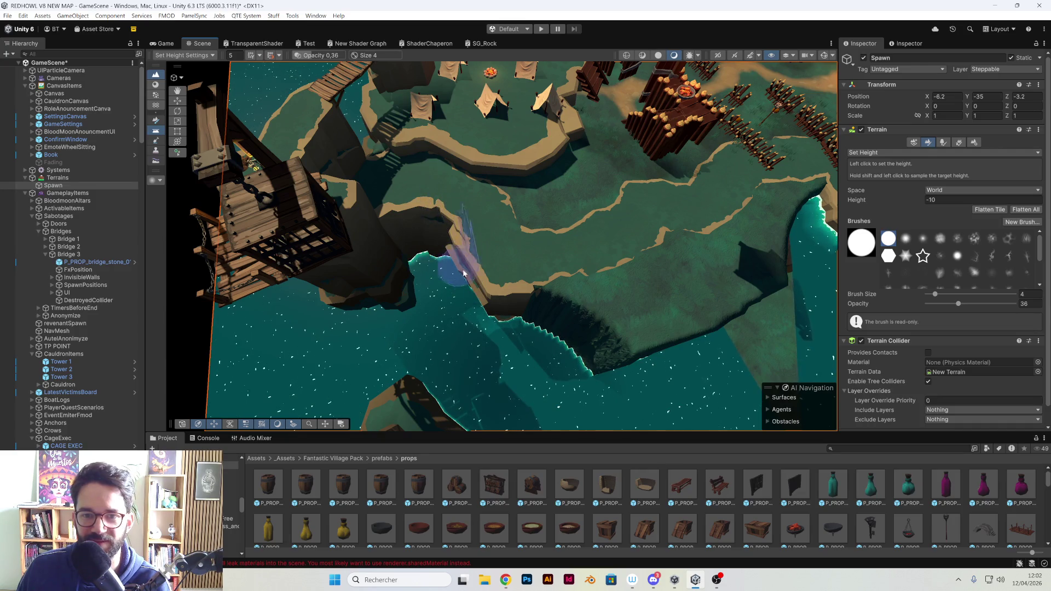
{"action": "mouse_move", "coordinate": [483, 308]}
{"action": "left_mouse_down"}
{"action": "mouse_move", "coordinate": [535, 298]}
{"action": "mouse_move", "coordinate": [583, 305]}
{"action": "mouse_move", "coordinate": [603, 357]}
{"action": "mouse_move", "coordinate": [544, 323]}
{"action": "mouse_move", "coordinate": [537, 298]}
{"action": "mouse_move", "coordinate": [575, 293]}
{"action": "mouse_move", "coordinate": [599, 305]}
{"action": "mouse_move", "coordinate": [609, 260]}
{"action": "mouse_move", "coordinate": [600, 265]}
{"action": "mouse_move", "coordinate": [638, 250]}
{"action": "mouse_move", "coordinate": [565, 287]}
{"action": "mouse_move", "coordinate": [646, 277]}
{"action": "left_mouse_up"}
{"action": "key", "text": "Right"}
{"action": "key", "text": "Right"}
{"action": "key", "text": "Right"}
{"action": "mouse_move", "coordinate": [498, 314]}
{"action": "left_mouse_down"}
{"action": "mouse_move", "coordinate": [494, 270]}
{"action": "mouse_move", "coordinate": [466, 244]}
{"action": "mouse_move", "coordinate": [481, 234]}
{"action": "mouse_move", "coordinate": [570, 227]}
{"action": "mouse_move", "coordinate": [569, 208]}
{"action": "mouse_move", "coordinate": [613, 238]}
{"action": "mouse_move", "coordinate": [516, 363]}
{"action": "left_mouse_up"}
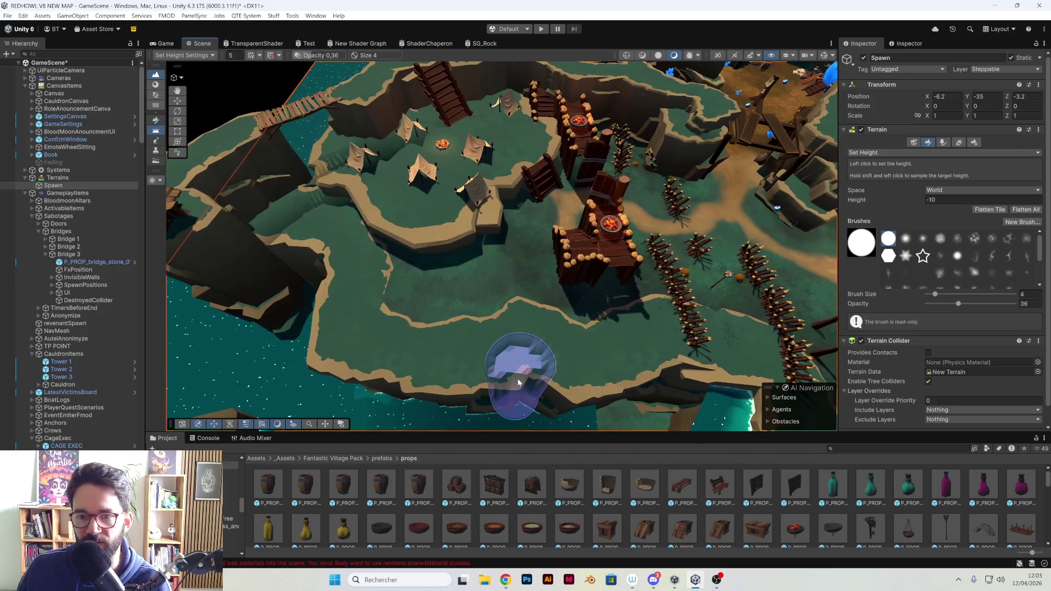
{"action": "left_click_drag", "start_coordinate": [597, 293], "coordinate": [722, 329]}
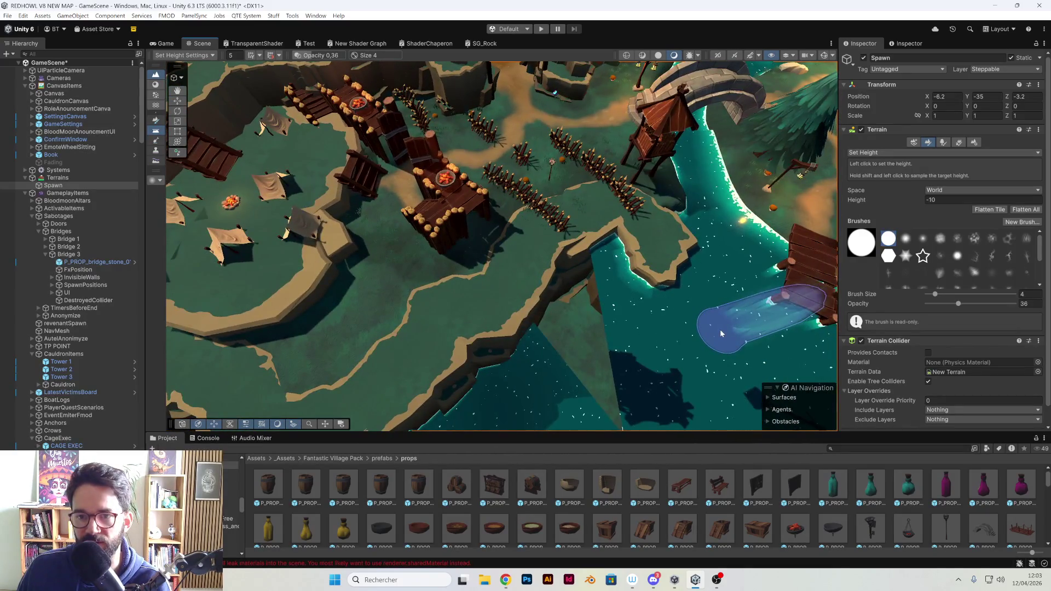
{"action": "left_click", "coordinate": [178, 101]}
Rotate cliff rock SM_Cliff_003 1 (23) to follow the shoreline
{"action": "left_click", "coordinate": [465, 346]}
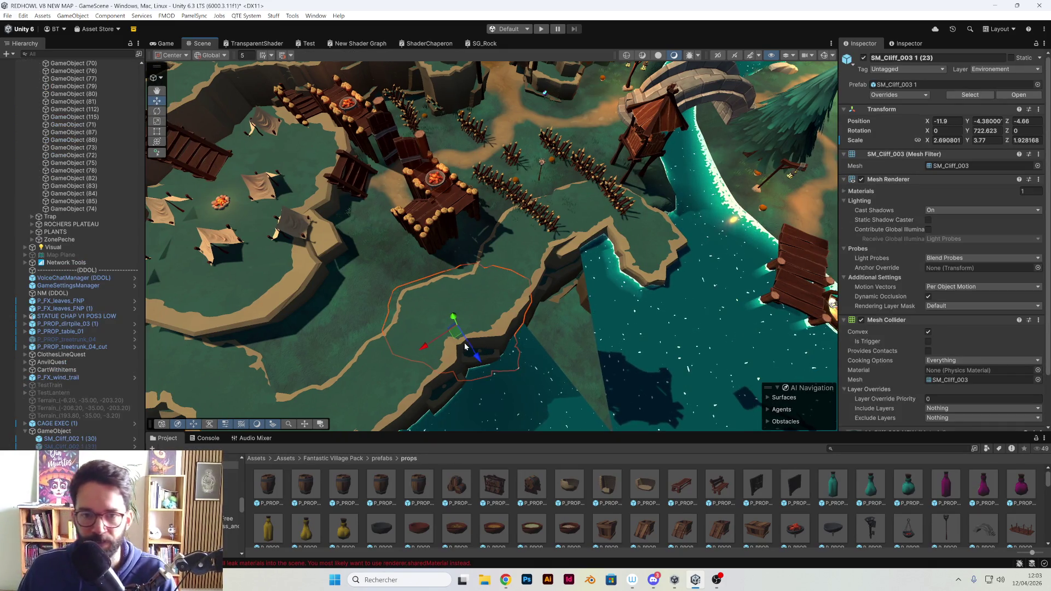
{"action": "key", "text": "e"}
{"action": "mouse_move", "coordinate": [490, 347]}
{"action": "left_mouse_down"}
{"action": "mouse_move", "coordinate": [534, 315]}
{"action": "mouse_move", "coordinate": [438, 322]}
{"action": "mouse_move", "coordinate": [451, 308]}
{"action": "mouse_move", "coordinate": [439, 328]}
{"action": "left_mouse_up"}
{"action": "key", "text": "w"}
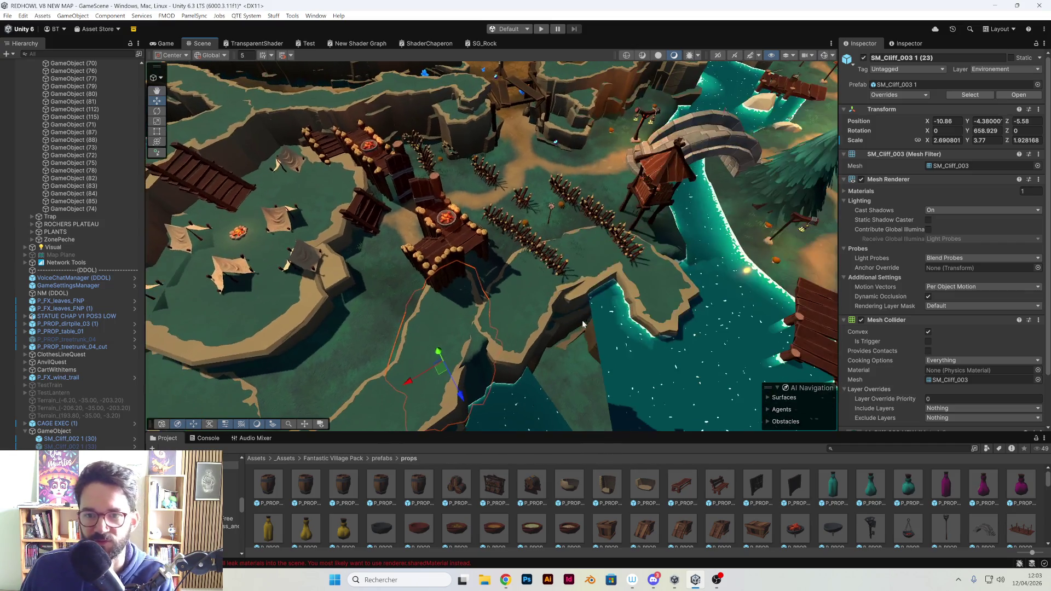
Rotate cliff SM_Cliff_003 1 (24) to fit the coastline and slide it toward the water
{"action": "left_click", "coordinate": [537, 343]}
{"action": "key", "text": "e"}
{"action": "mouse_move", "coordinate": [488, 370]}
{"action": "left_mouse_down"}
{"action": "mouse_move", "coordinate": [416, 357]}
{"action": "mouse_move", "coordinate": [432, 359]}
{"action": "left_mouse_up"}
{"action": "key", "text": "w"}
{"action": "mouse_move", "coordinate": [501, 342]}
{"action": "left_mouse_down"}
{"action": "mouse_move", "coordinate": [493, 301]}
{"action": "mouse_move", "coordinate": [494, 310]}
{"action": "mouse_move", "coordinate": [565, 297]}
{"action": "mouse_move", "coordinate": [446, 358]}
{"action": "mouse_move", "coordinate": [455, 360]}
{"action": "mouse_move", "coordinate": [457, 338]}
{"action": "mouse_move", "coordinate": [432, 331]}
{"action": "mouse_move", "coordinate": [436, 308]}
{"action": "left_mouse_up"}
{"action": "key", "text": "e"}
{"action": "key", "text": "w"}
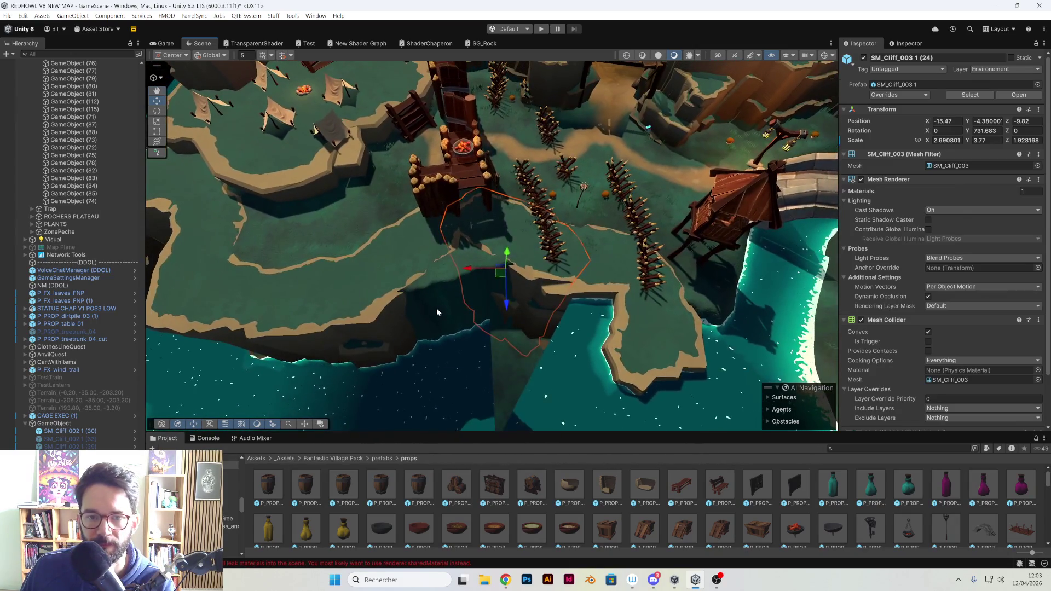
Orbit around the cliffs and select the water plane beside the island
{"action": "left_click", "coordinate": [435, 308]}
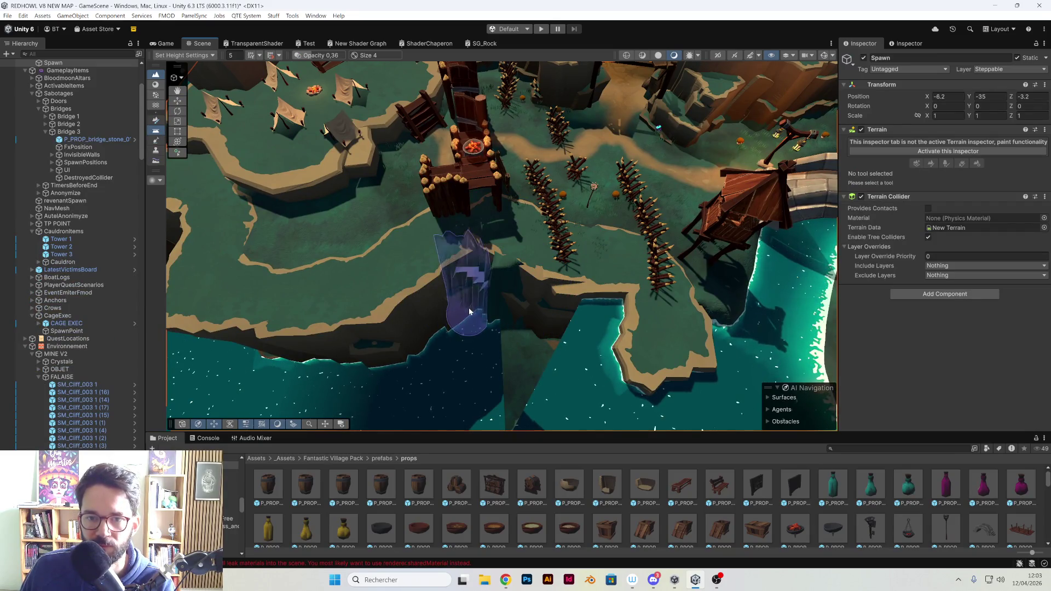
{"action": "mouse_move", "coordinate": [501, 326]}
{"action": "left_mouse_down"}
{"action": "mouse_move", "coordinate": [482, 327]}
{"action": "mouse_move", "coordinate": [527, 322]}
{"action": "mouse_move", "coordinate": [523, 334]}
{"action": "mouse_move", "coordinate": [540, 347]}
{"action": "mouse_move", "coordinate": [608, 344]}
{"action": "mouse_move", "coordinate": [559, 317]}
{"action": "mouse_move", "coordinate": [387, 331]}
{"action": "mouse_move", "coordinate": [522, 317]}
{"action": "mouse_move", "coordinate": [329, 216]}
{"action": "mouse_move", "coordinate": [183, 112]}
{"action": "left_mouse_up"}
{"action": "scroll", "coordinate": [293, 186], "scroll_direction": "up", "scroll_amount": 3}
{"action": "left_click", "coordinate": [438, 306]}
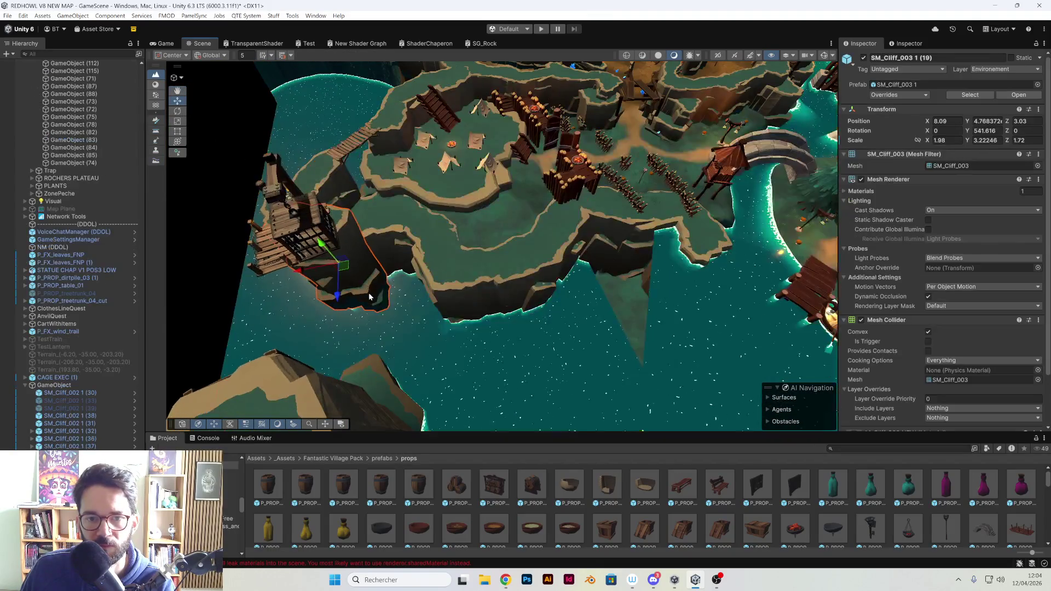
Widen water plane water_FVP (7) with the Rect tool to X scale 5.43 across the bay
{"action": "left_click", "coordinate": [477, 294]}
{"action": "scroll", "coordinate": [477, 294], "scroll_direction": "down", "scroll_amount": 3}
{"action": "mouse_move", "coordinate": [476, 294]}
{"action": "left_mouse_down"}
{"action": "mouse_move", "coordinate": [325, 201]}
{"action": "mouse_move", "coordinate": [230, 175]}
{"action": "left_mouse_up"}
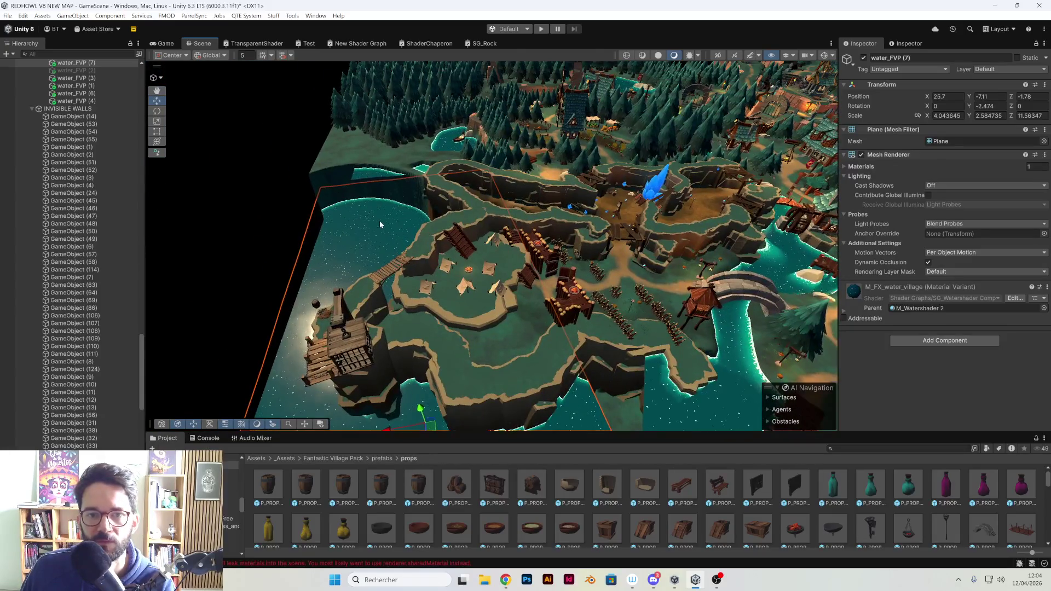
{"action": "left_click", "coordinate": [157, 132]}
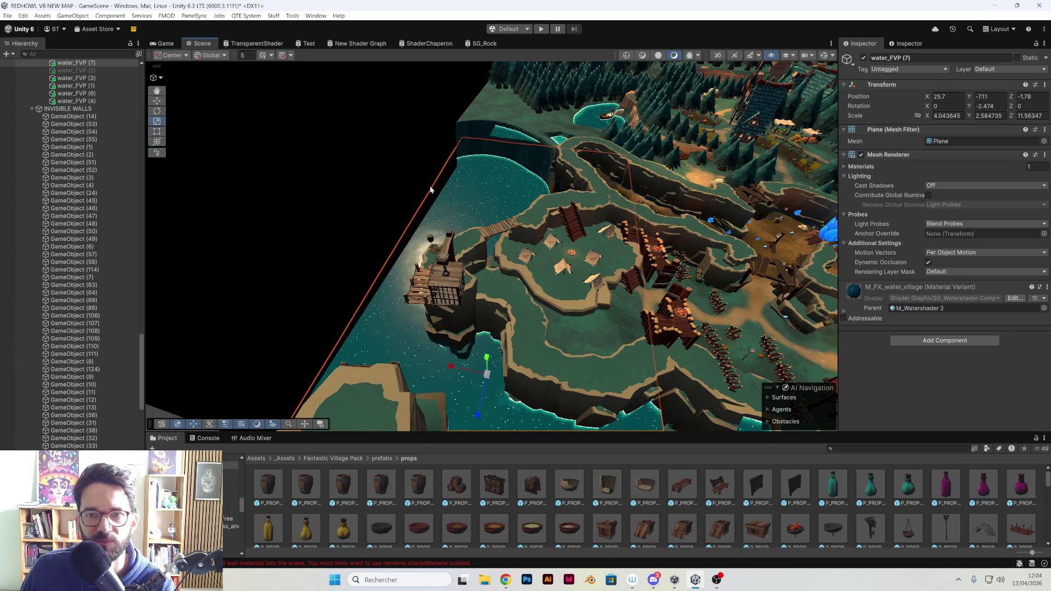
{"action": "left_click_drag", "start_coordinate": [403, 185], "coordinate": [534, 267]}
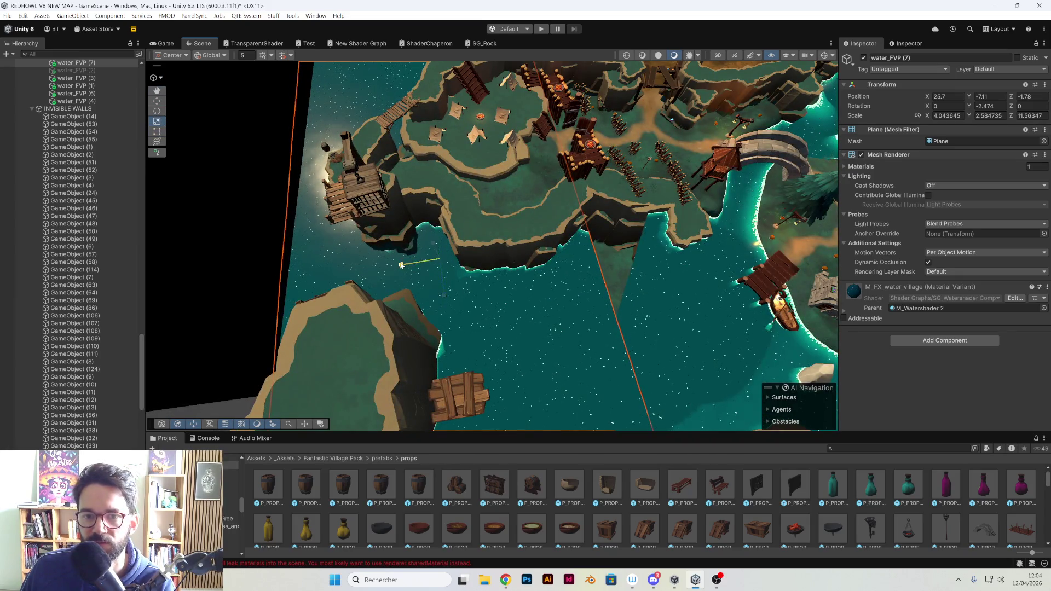
{"action": "left_click_drag", "start_coordinate": [390, 267], "coordinate": [388, 266]}
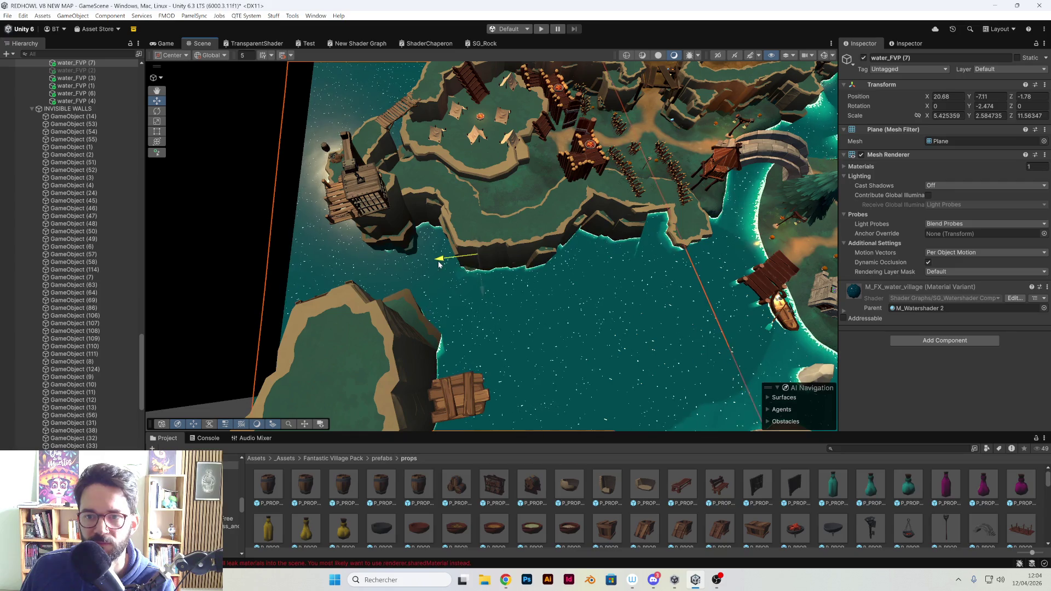
{"action": "mouse_move", "coordinate": [446, 265]}
{"action": "left_mouse_down"}
{"action": "mouse_move", "coordinate": [488, 239]}
{"action": "mouse_move", "coordinate": [629, 214]}
{"action": "mouse_move", "coordinate": [636, 180]}
{"action": "mouse_move", "coordinate": [563, 266]}
{"action": "mouse_move", "coordinate": [572, 296]}
{"action": "left_mouse_up"}
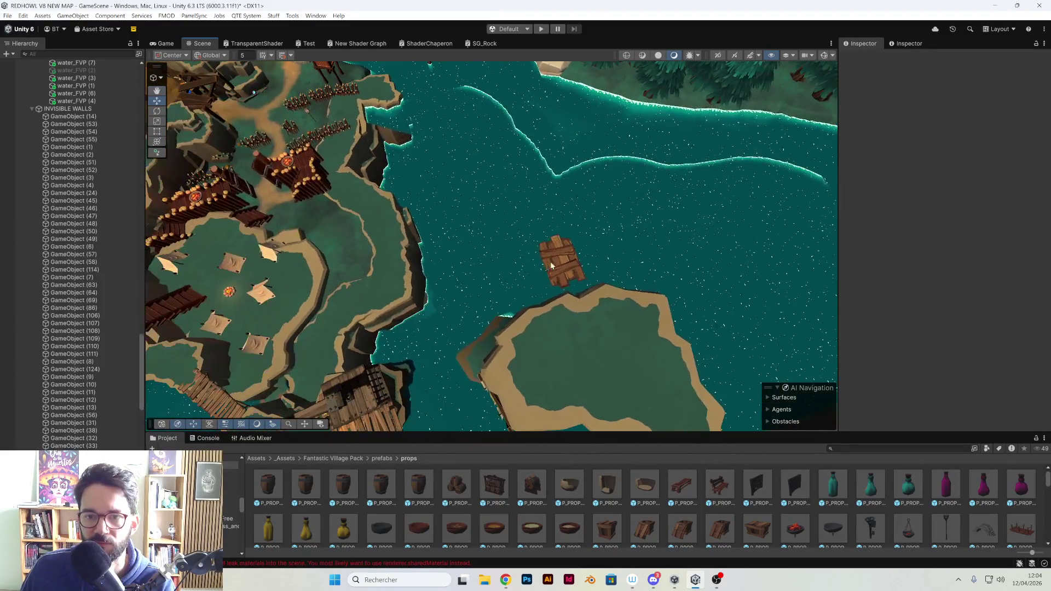
Deactivate the floating crate in the bay so it disappears
{"action": "left_click", "coordinate": [576, 311]}
{"action": "left_click", "coordinate": [563, 275]}
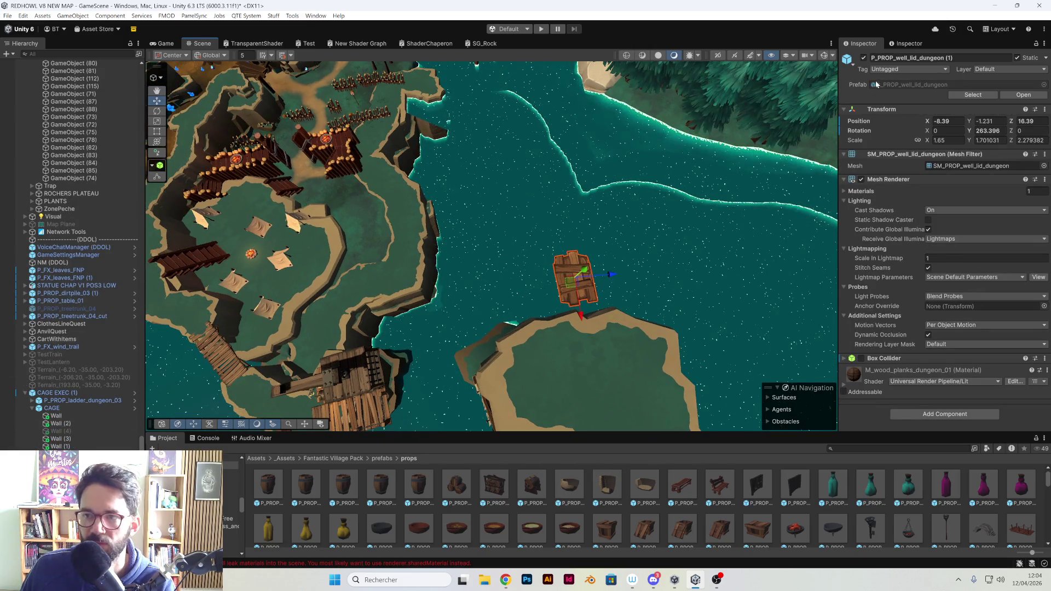
{"action": "left_click", "coordinate": [864, 58]}
{"action": "mouse_move", "coordinate": [438, 219]}
{"action": "left_mouse_down"}
{"action": "mouse_move", "coordinate": [339, 209]}
{"action": "mouse_move", "coordinate": [391, 251]}
{"action": "mouse_move", "coordinate": [408, 309]}
{"action": "mouse_move", "coordinate": [357, 341]}
{"action": "mouse_move", "coordinate": [471, 330]}
{"action": "mouse_move", "coordinate": [585, 368]}
{"action": "mouse_move", "coordinate": [510, 432]}
{"action": "left_mouse_up"}
Move cliff SM_Cliff_003 1 (27) toward the camp edge and narrow its Scale X to 1.95
{"action": "left_click", "coordinate": [471, 329]}
{"action": "mouse_move", "coordinate": [623, 355]}
{"action": "left_mouse_down"}
{"action": "mouse_move", "coordinate": [505, 299]}
{"action": "mouse_move", "coordinate": [549, 277]}
{"action": "mouse_move", "coordinate": [543, 264]}
{"action": "left_mouse_up"}
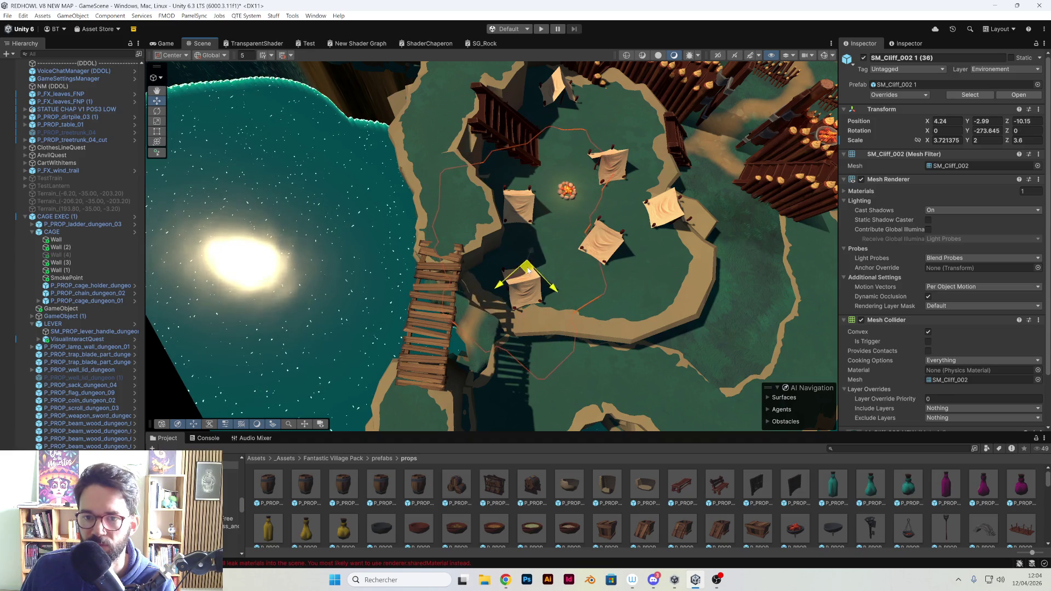
{"action": "left_click", "coordinate": [515, 282]}
{"action": "mouse_move", "coordinate": [515, 282]}
{"action": "left_mouse_down"}
{"action": "mouse_move", "coordinate": [461, 250]}
{"action": "mouse_move", "coordinate": [474, 230]}
{"action": "left_mouse_up"}
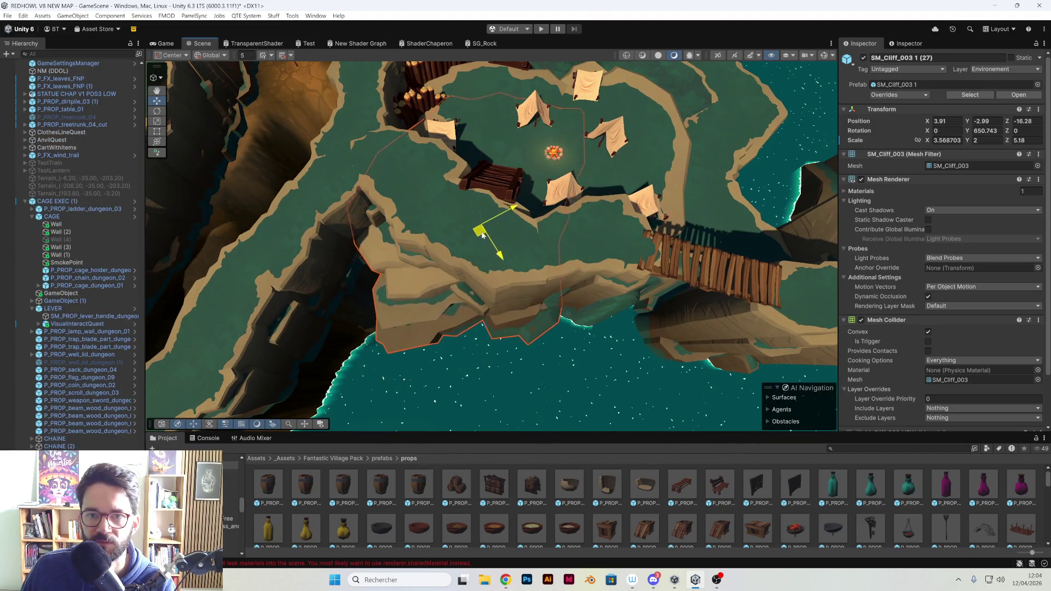
{"action": "left_click_drag", "start_coordinate": [544, 210], "coordinate": [604, 234]}
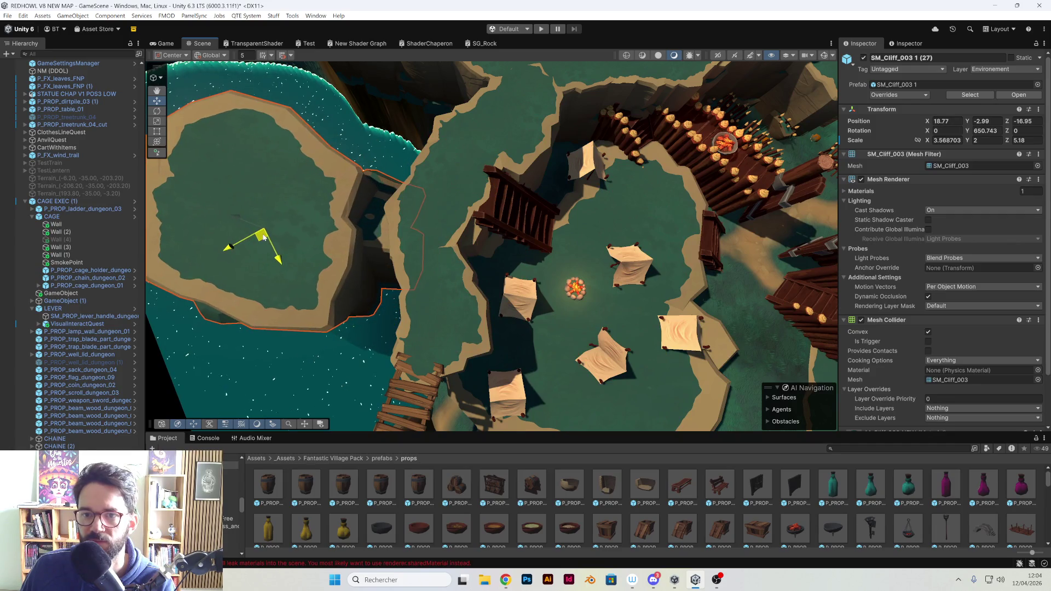
{"action": "left_click_drag", "start_coordinate": [457, 257], "coordinate": [583, 258]}
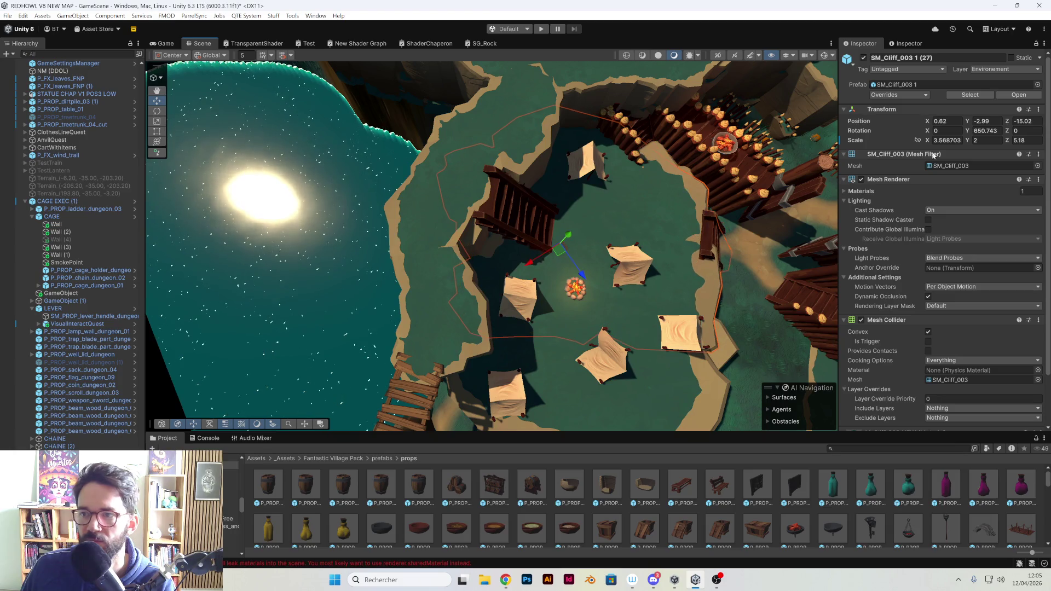
{"action": "left_click_drag", "start_coordinate": [927, 141], "coordinate": [898, 141]}
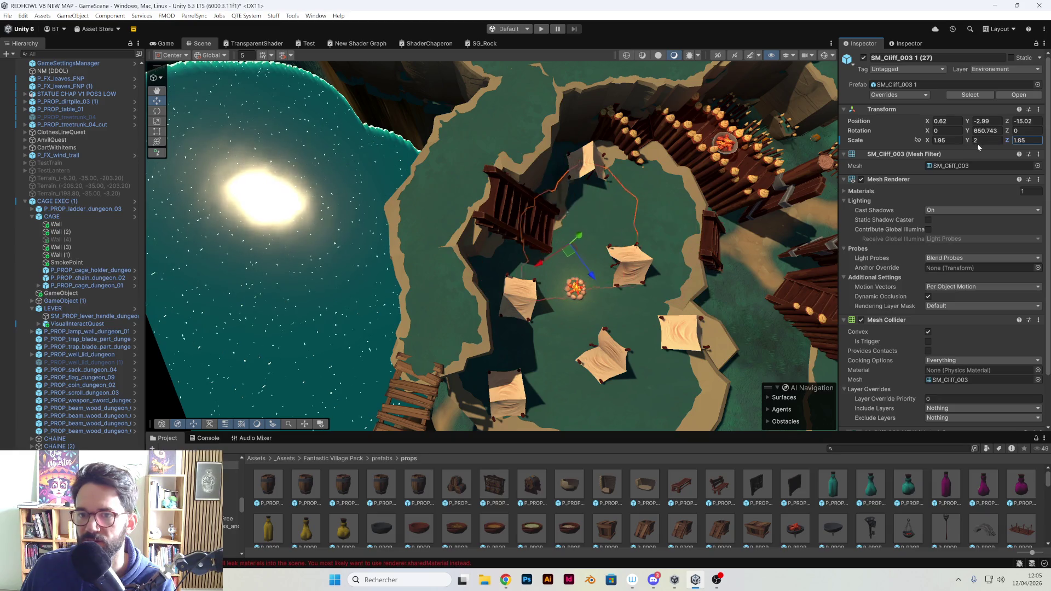
{"action": "left_click_drag", "start_coordinate": [561, 251], "coordinate": [562, 232]}
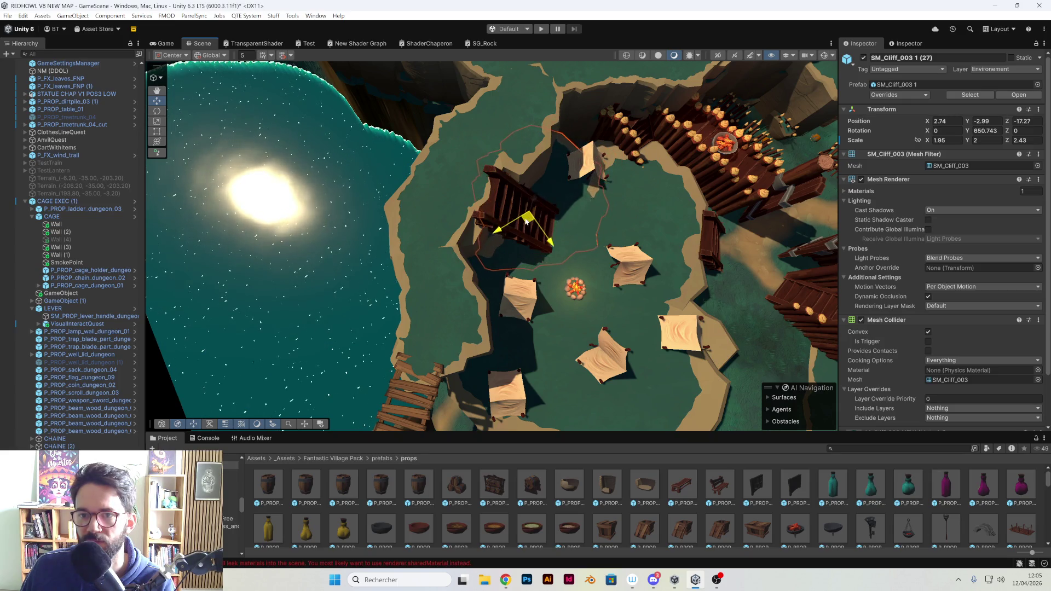
{"action": "mouse_move", "coordinate": [525, 223]}
{"action": "left_mouse_down"}
{"action": "mouse_move", "coordinate": [569, 224]}
{"action": "mouse_move", "coordinate": [441, 251]}
{"action": "mouse_move", "coordinate": [678, 223]}
{"action": "mouse_move", "coordinate": [679, 257]}
{"action": "mouse_move", "coordinate": [628, 255]}
{"action": "left_mouse_up"}
{"action": "left_click", "coordinate": [517, 278]}
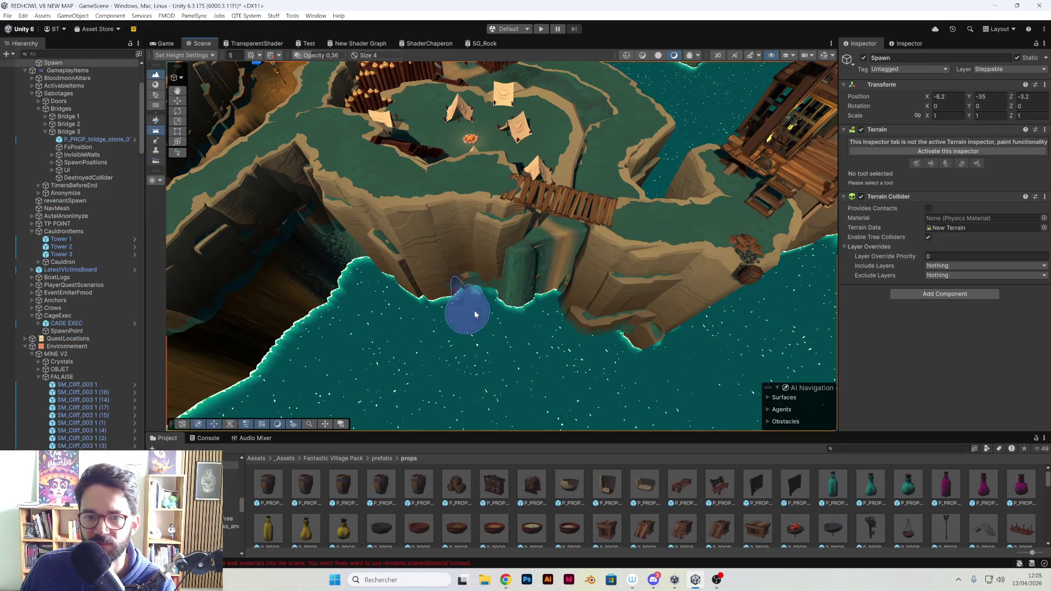
{"action": "mouse_move", "coordinate": [497, 305]}
{"action": "left_mouse_down"}
{"action": "mouse_move", "coordinate": [439, 318]}
{"action": "mouse_move", "coordinate": [544, 270]}
{"action": "mouse_move", "coordinate": [462, 291]}
{"action": "mouse_move", "coordinate": [563, 270]}
{"action": "mouse_move", "coordinate": [603, 277]}
{"action": "mouse_move", "coordinate": [586, 259]}
{"action": "left_mouse_up"}
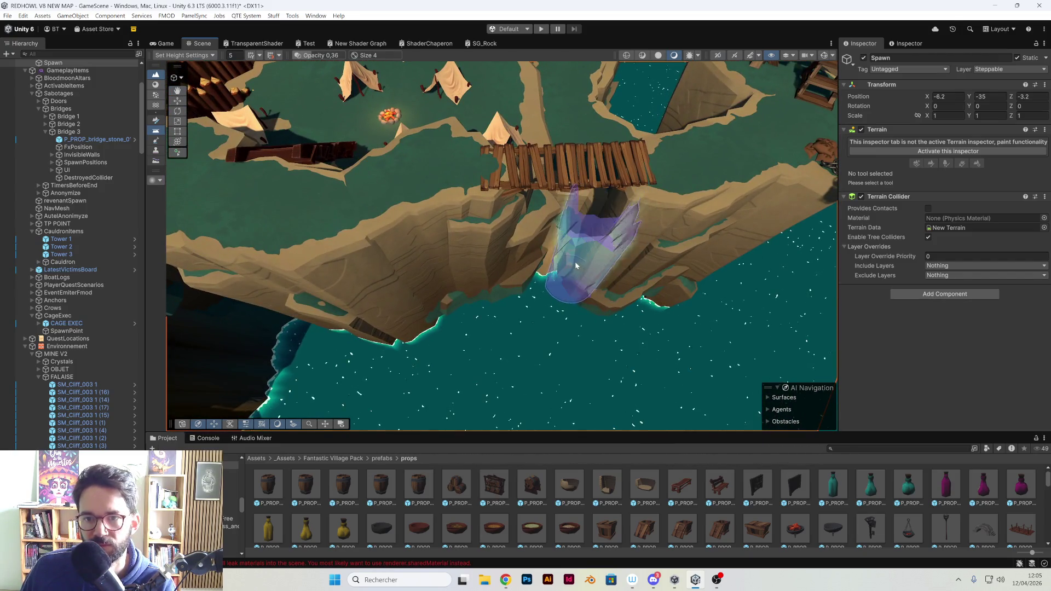
{"action": "mouse_move", "coordinate": [466, 307]}
{"action": "left_mouse_down"}
{"action": "mouse_move", "coordinate": [418, 298]}
{"action": "mouse_move", "coordinate": [576, 281]}
{"action": "mouse_move", "coordinate": [489, 371]}
{"action": "mouse_move", "coordinate": [692, 238]}
{"action": "mouse_move", "coordinate": [602, 249]}
{"action": "left_mouse_up"}
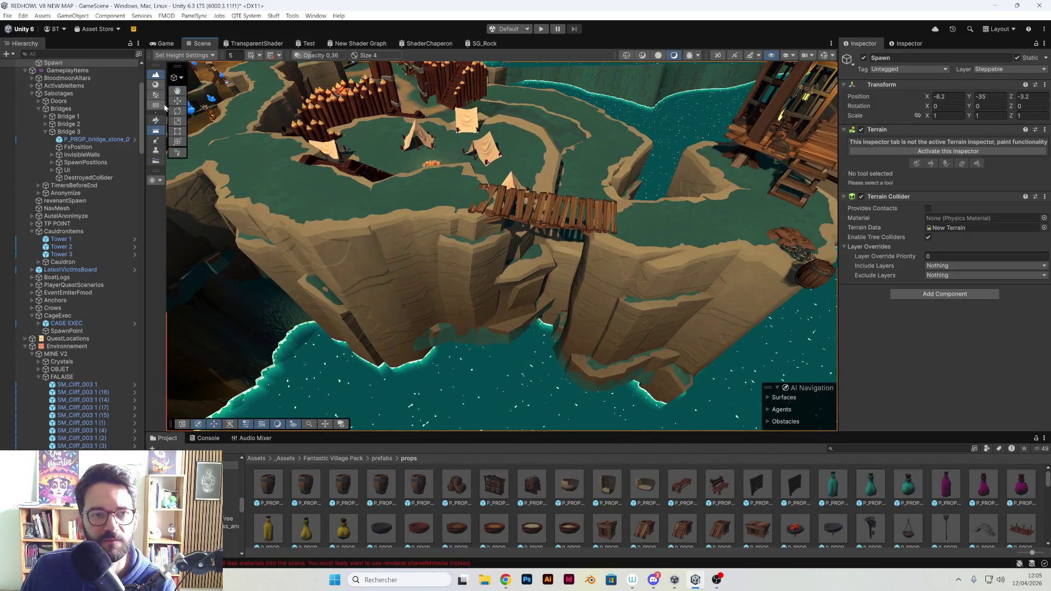
{"action": "left_click", "coordinate": [535, 270]}
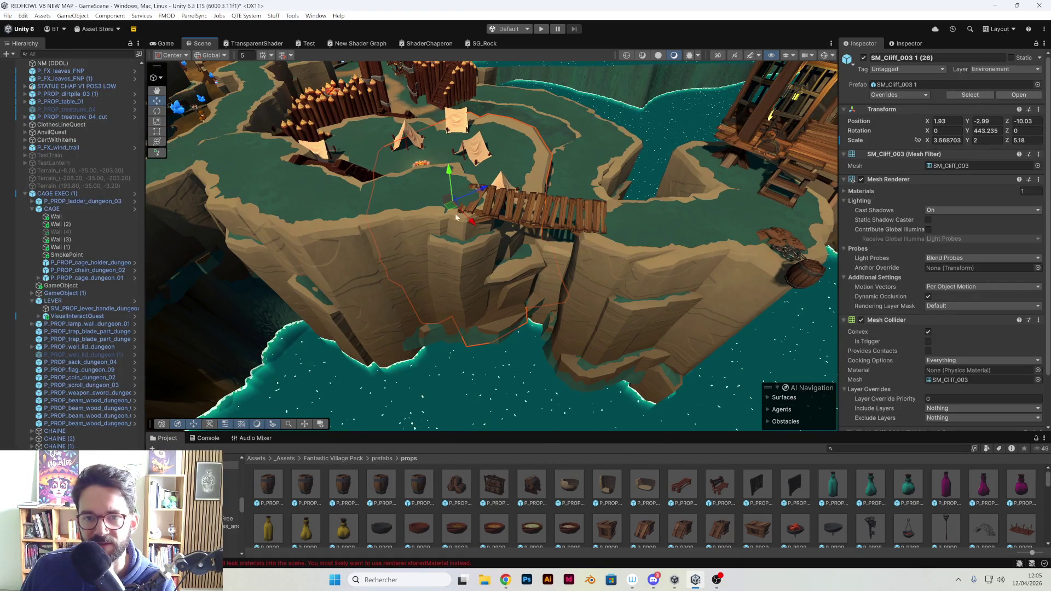
Undo a large trial move of SM_Cliff_002 1 (36), then widen it slightly and reduce its depth
{"action": "mouse_move", "coordinate": [449, 208]}
{"action": "left_mouse_down"}
{"action": "mouse_move", "coordinate": [761, 311]}
{"action": "mouse_move", "coordinate": [756, 261]}
{"action": "mouse_move", "coordinate": [767, 241]}
{"action": "left_mouse_up"}
{"action": "key", "text": "ctrl+z"}
{"action": "left_click_drag", "start_coordinate": [930, 141], "coordinate": [932, 141]}
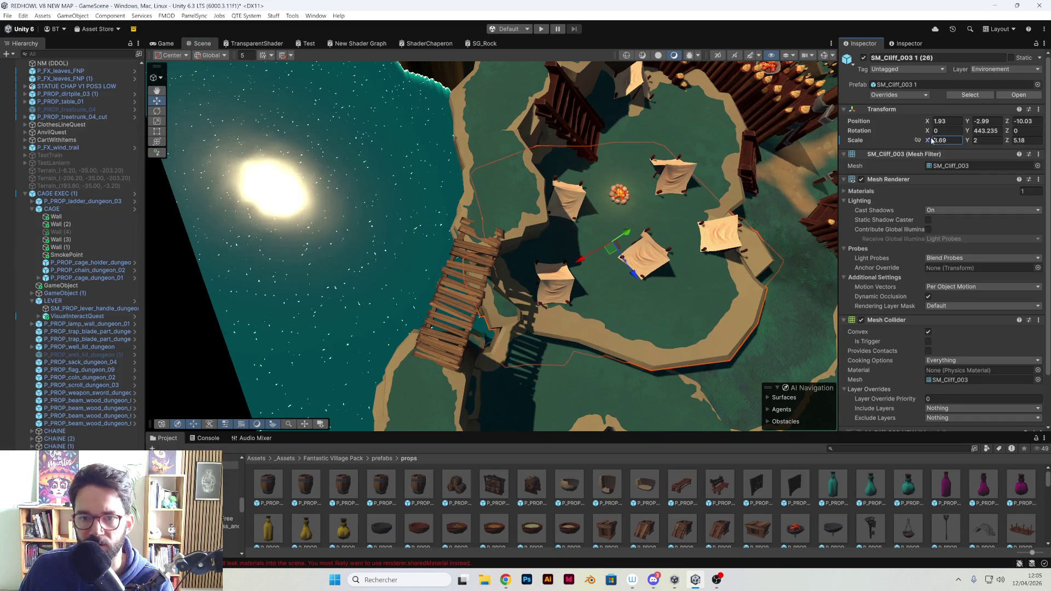
{"action": "left_click_drag", "start_coordinate": [1010, 145], "coordinate": [995, 140]}
{"action": "mouse_move", "coordinate": [685, 230]}
{"action": "left_mouse_down"}
{"action": "mouse_move", "coordinate": [603, 260]}
{"action": "mouse_move", "coordinate": [537, 242]}
{"action": "mouse_move", "coordinate": [433, 243]}
{"action": "mouse_move", "coordinate": [405, 276]}
{"action": "mouse_move", "coordinate": [433, 286]}
{"action": "left_mouse_up"}
Discard trial moves on another cliff near the bridge and orbit in close to check placement
{"action": "left_click", "coordinate": [426, 243]}
{"action": "key", "text": "ctrl+z"}
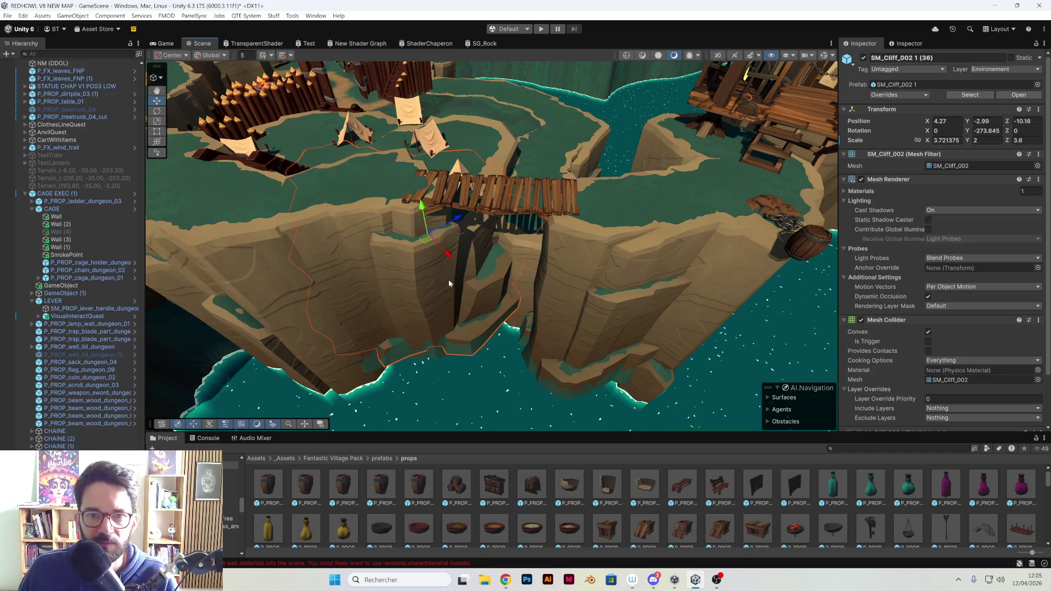
{"action": "mouse_move", "coordinate": [413, 241]}
{"action": "left_mouse_down"}
{"action": "mouse_move", "coordinate": [349, 232]}
{"action": "mouse_move", "coordinate": [567, 261]}
{"action": "left_mouse_up"}
{"action": "key", "text": "ctrl+z"}
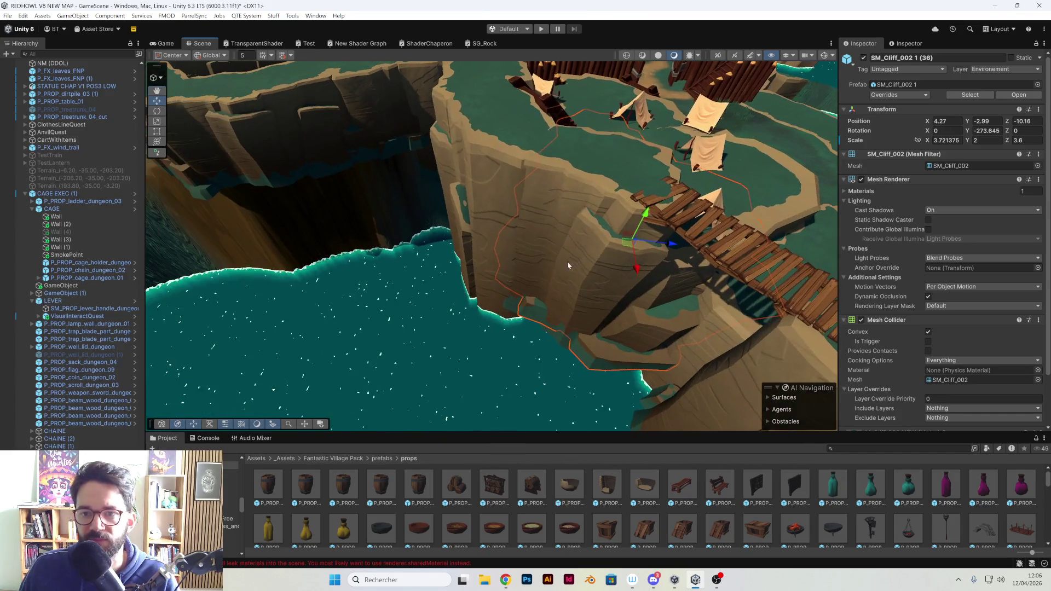
{"action": "mouse_move", "coordinate": [758, 258]}
{"action": "left_mouse_down"}
{"action": "mouse_move", "coordinate": [599, 282]}
{"action": "mouse_move", "coordinate": [556, 237]}
{"action": "left_mouse_up"}
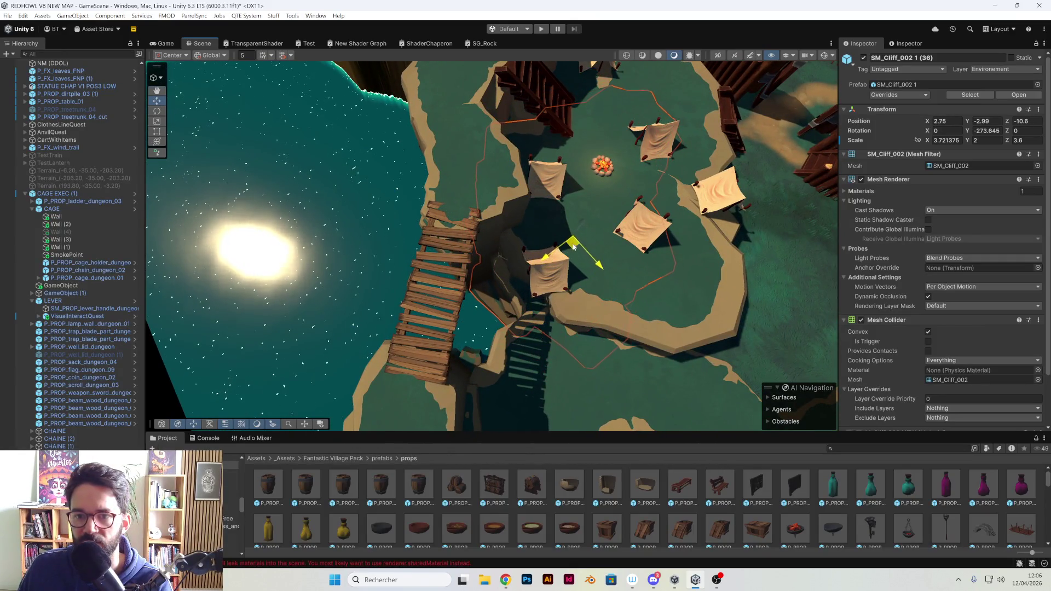
{"action": "mouse_move", "coordinate": [573, 247]}
{"action": "left_mouse_down"}
{"action": "mouse_move", "coordinate": [501, 288]}
{"action": "mouse_move", "coordinate": [659, 222]}
{"action": "mouse_move", "coordinate": [589, 228]}
{"action": "mouse_move", "coordinate": [583, 173]}
{"action": "left_mouse_up"}
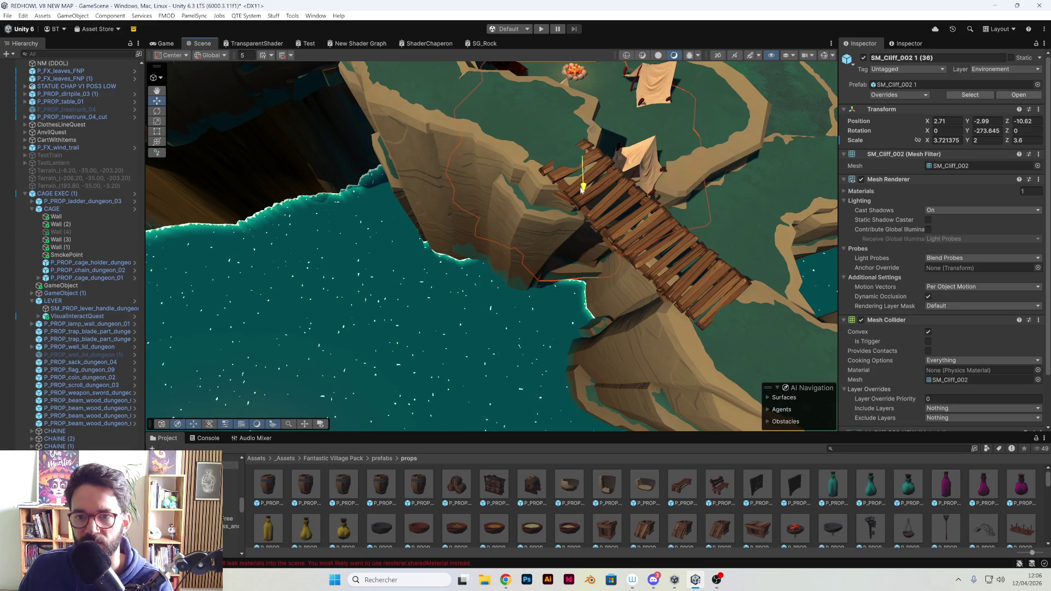
{"action": "mouse_move", "coordinate": [584, 188]}
{"action": "left_mouse_down"}
{"action": "mouse_move", "coordinate": [532, 165]}
{"action": "mouse_move", "coordinate": [353, 338]}
{"action": "mouse_move", "coordinate": [325, 311]}
{"action": "mouse_move", "coordinate": [488, 298]}
{"action": "mouse_move", "coordinate": [664, 160]}
{"action": "mouse_move", "coordinate": [568, 215]}
{"action": "mouse_move", "coordinate": [554, 168]}
{"action": "mouse_move", "coordinate": [481, 306]}
{"action": "mouse_move", "coordinate": [463, 306]}
{"action": "mouse_move", "coordinate": [570, 254]}
{"action": "mouse_move", "coordinate": [876, 141]}
{"action": "left_mouse_up"}
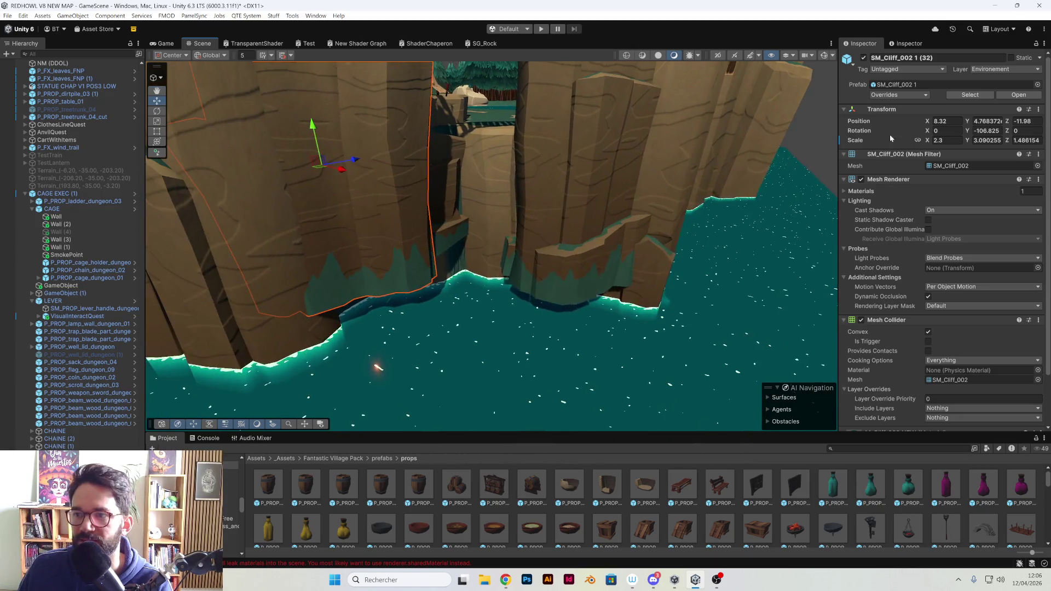
Make SM_Cliff_002 1 (32) taller by editing its Scale Y, trying 5.16 then a revised value
{"action": "left_click_drag", "start_coordinate": [969, 145], "coordinate": [975, 145]}
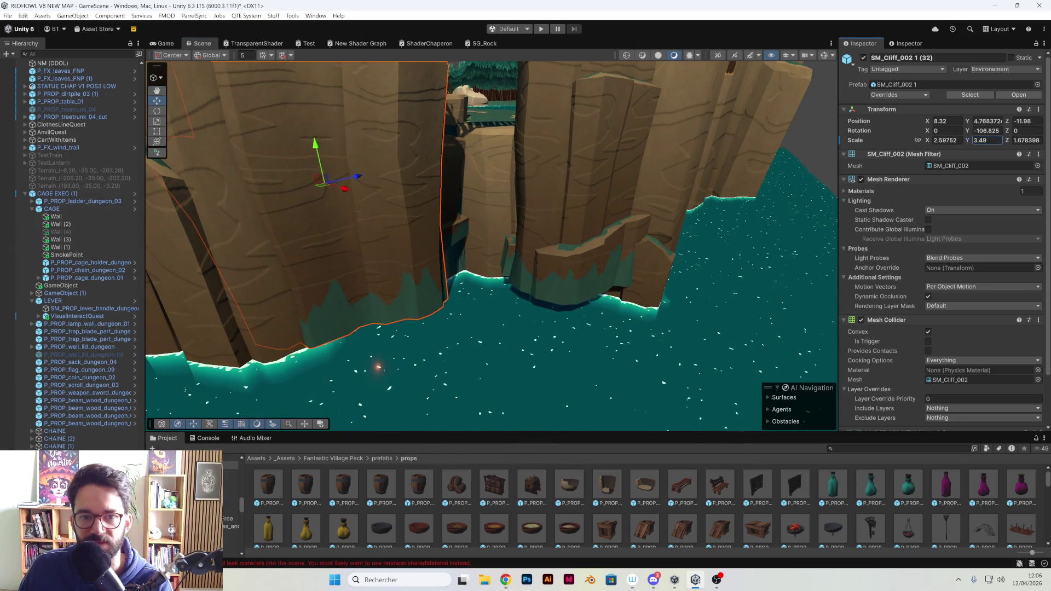
{"action": "key", "text": "ctrl+z"}
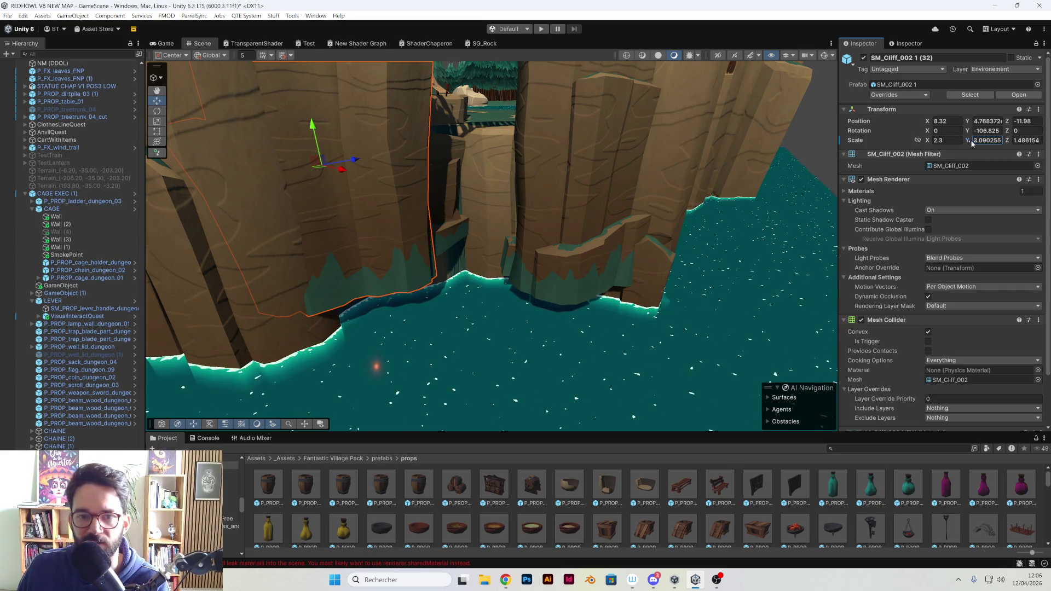
{"action": "type", "text": "5.16"}
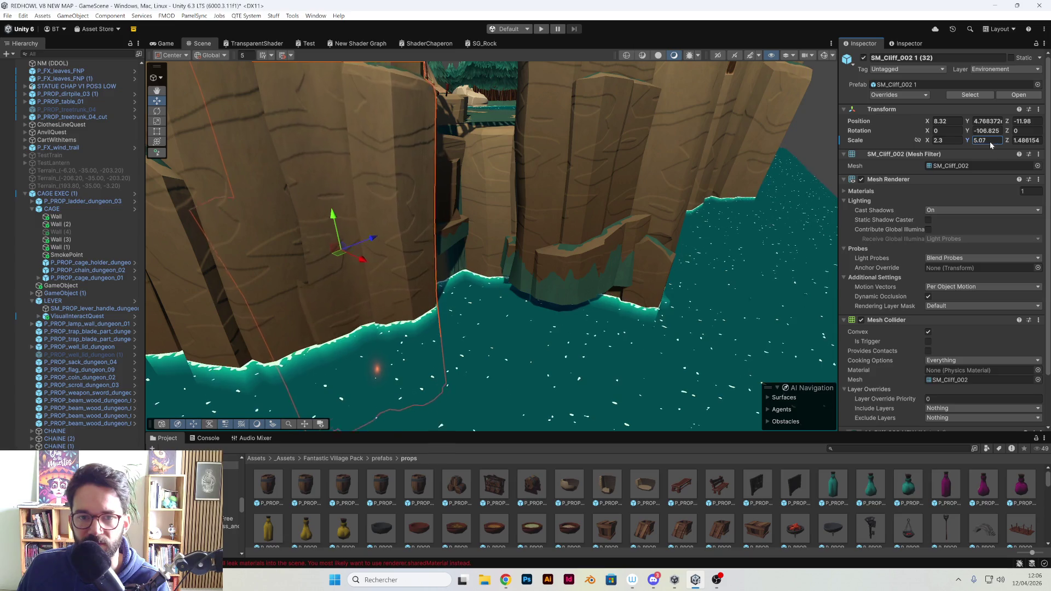
{"action": "double_click", "coordinate": [980, 140]}
{"action": "type", "text": "3.633.9"}
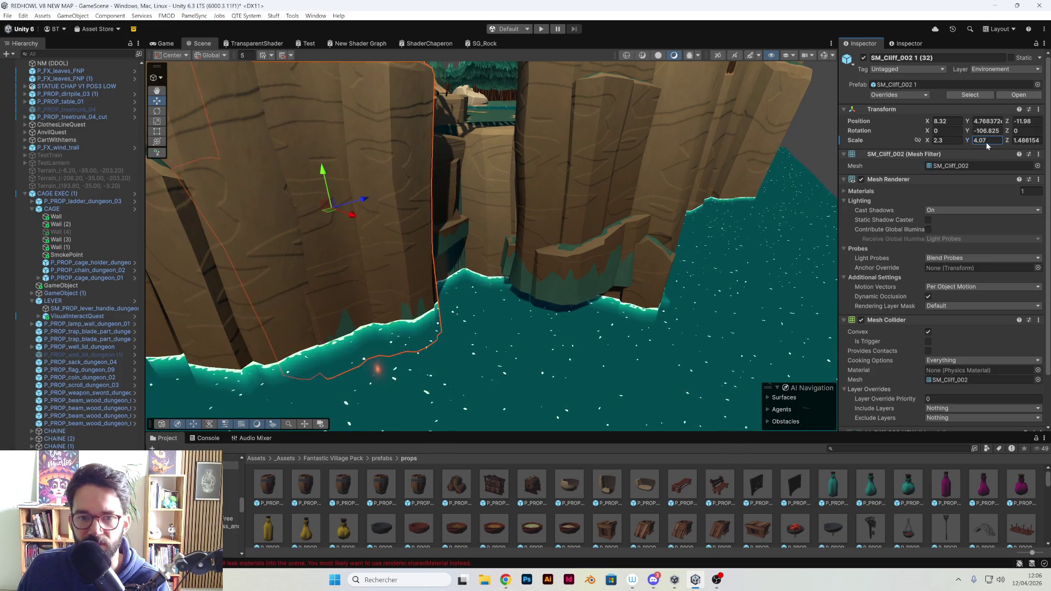
Set SM_Cliff_003 1 (28) Scale Y to 3.9 and raise SM_Cliff_002 1 (36) to about 2.87
{"action": "left_click", "coordinate": [606, 261]}
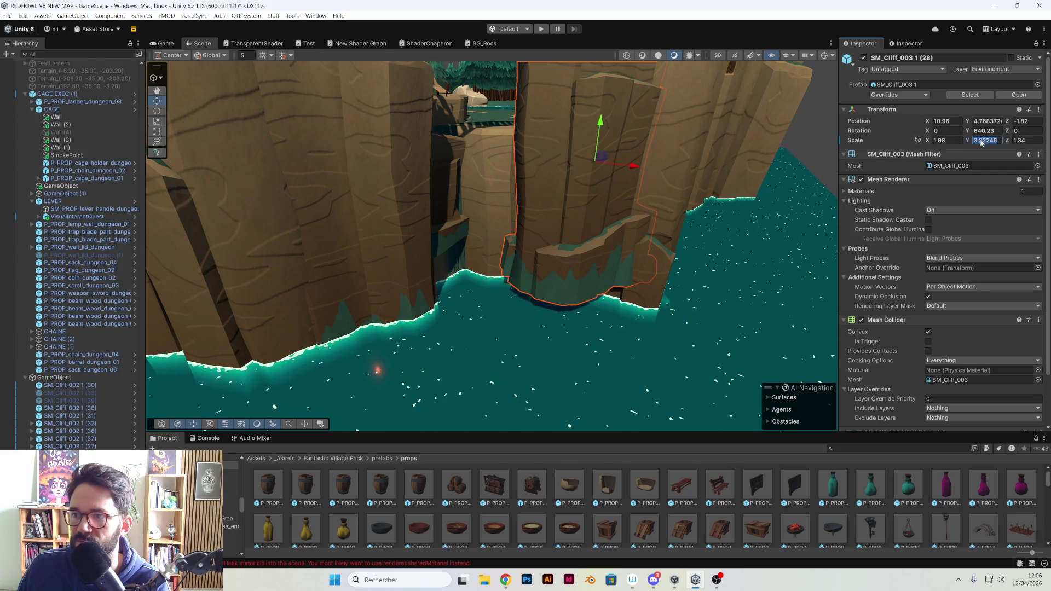
{"action": "type", "text": "3.9"}
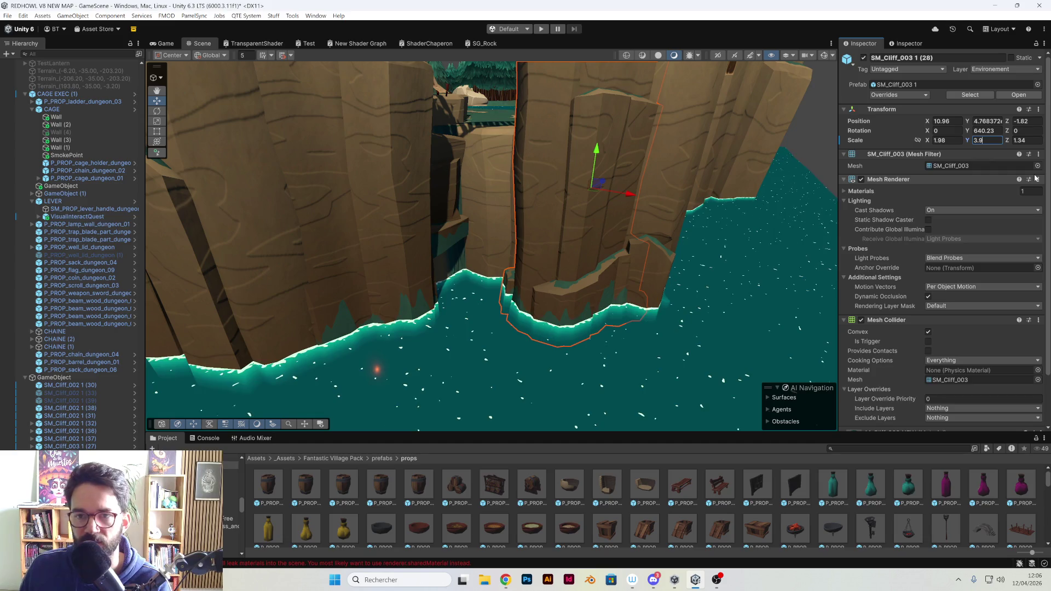
{"action": "left_click_drag", "start_coordinate": [616, 195], "coordinate": [615, 195]}
{"action": "left_click", "coordinate": [616, 195]}
{"action": "key", "text": "f"}
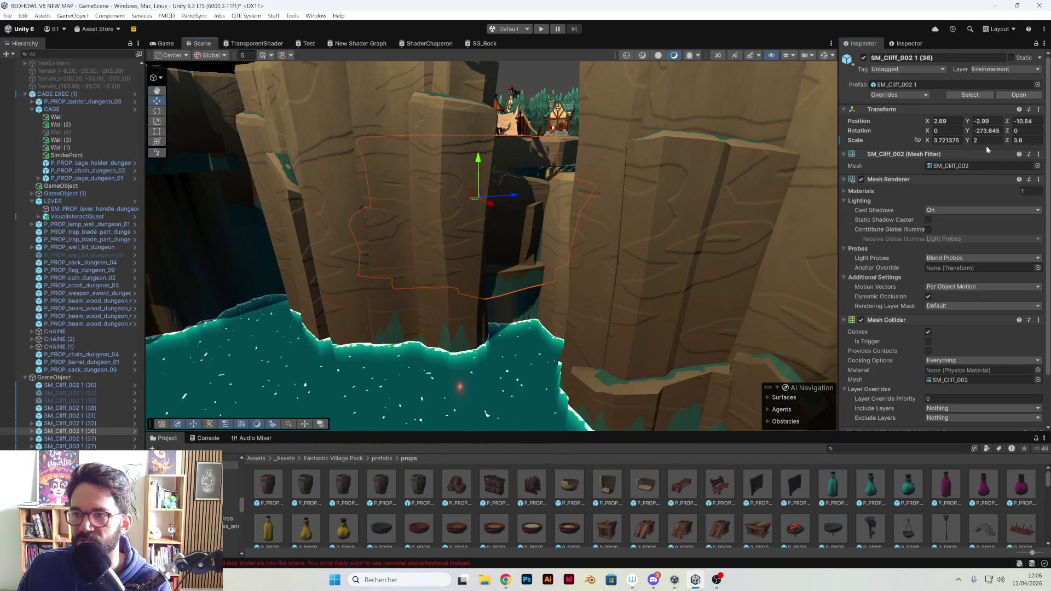
{"action": "left_click_drag", "start_coordinate": [973, 144], "coordinate": [980, 143]}
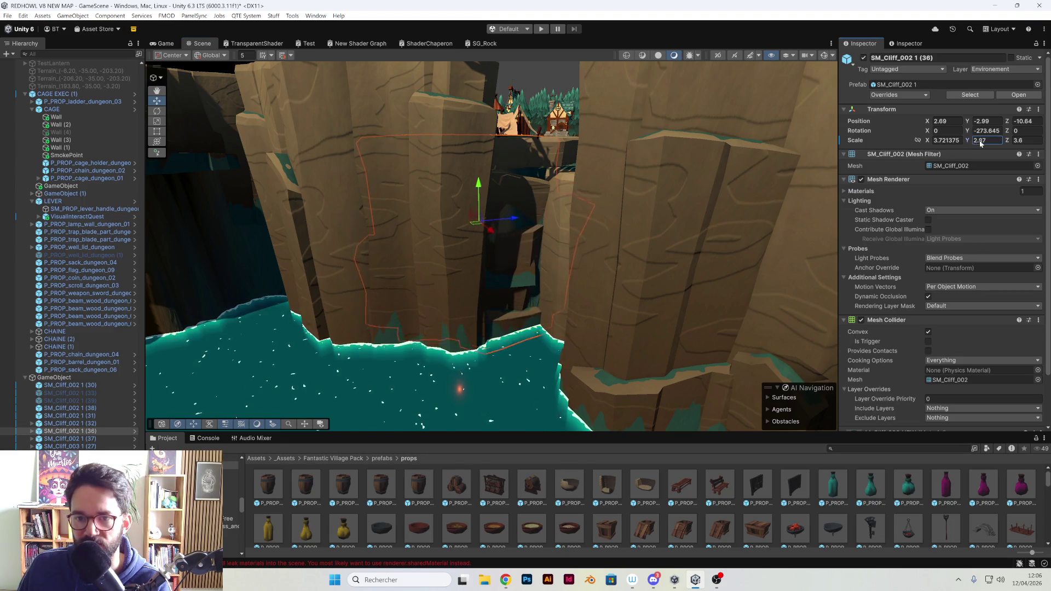
{"action": "mouse_move", "coordinate": [592, 221]}
{"action": "left_mouse_down"}
{"action": "mouse_move", "coordinate": [446, 247]}
{"action": "mouse_move", "coordinate": [627, 246]}
{"action": "mouse_move", "coordinate": [629, 264]}
{"action": "mouse_move", "coordinate": [581, 260]}
{"action": "mouse_move", "coordinate": [466, 317]}
{"action": "mouse_move", "coordinate": [564, 274]}
{"action": "mouse_move", "coordinate": [659, 251]}
{"action": "mouse_move", "coordinate": [663, 172]}
{"action": "mouse_move", "coordinate": [646, 170]}
{"action": "left_mouse_up"}
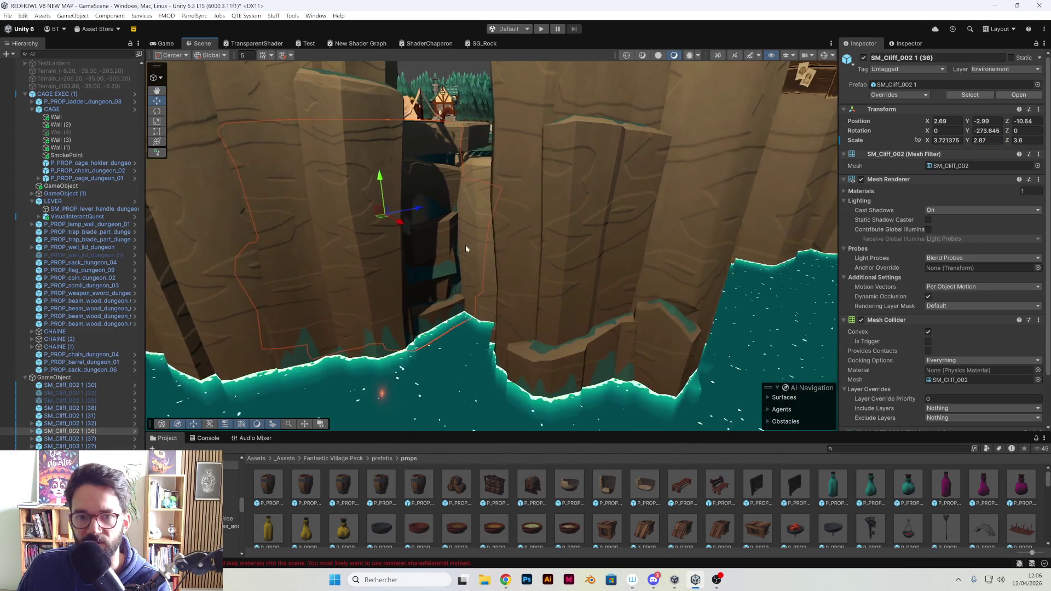
Move SM_Cliff_003 1 (26) slightly back beneath the bridge and review the cliffs over the water
{"action": "left_click", "coordinate": [644, 173]}
{"action": "left_click_drag", "start_coordinate": [549, 199], "coordinate": [647, 211]}
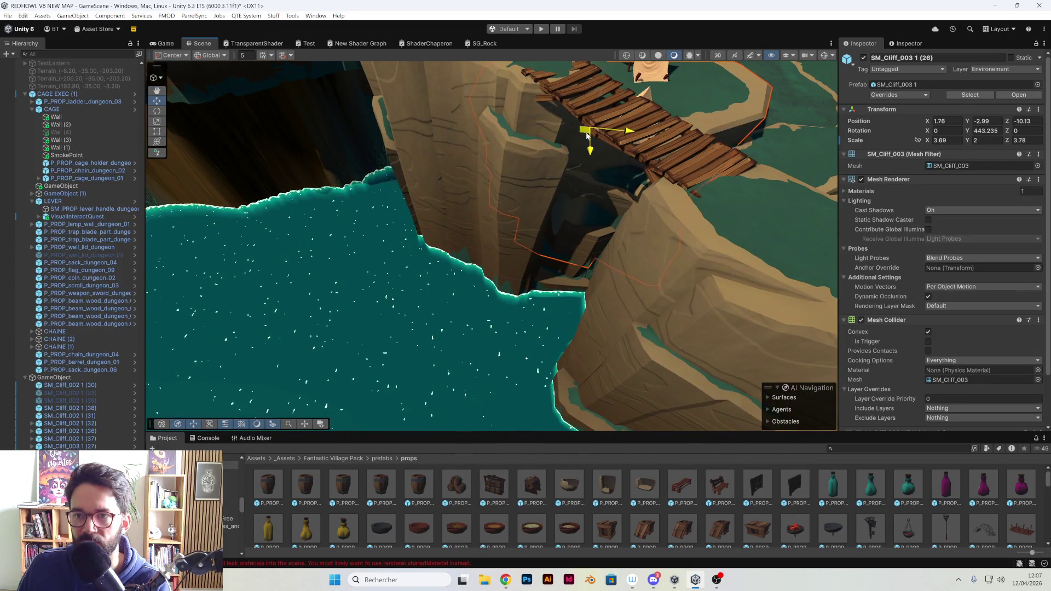
{"action": "left_click_drag", "start_coordinate": [590, 135], "coordinate": [590, 127]}
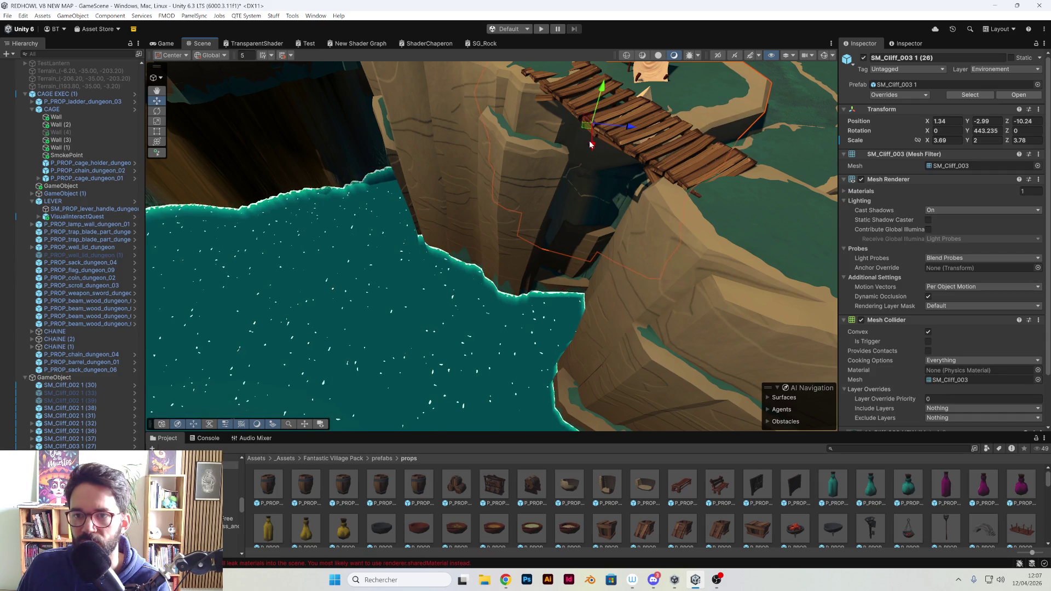
{"action": "mouse_move", "coordinate": [588, 131]}
{"action": "left_mouse_down"}
{"action": "mouse_move", "coordinate": [528, 255]}
{"action": "mouse_move", "coordinate": [469, 228]}
{"action": "left_mouse_up"}
{"action": "left_click", "coordinate": [540, 212]}
{"action": "mouse_move", "coordinate": [528, 208]}
{"action": "left_mouse_down"}
{"action": "mouse_move", "coordinate": [601, 202]}
{"action": "mouse_move", "coordinate": [577, 222]}
{"action": "mouse_move", "coordinate": [554, 205]}
{"action": "mouse_move", "coordinate": [726, 172]}
{"action": "mouse_move", "coordinate": [605, 141]}
{"action": "mouse_move", "coordinate": [469, 228]}
{"action": "mouse_move", "coordinate": [537, 219]}
{"action": "mouse_move", "coordinate": [620, 254]}
{"action": "mouse_move", "coordinate": [691, 240]}
{"action": "mouse_move", "coordinate": [574, 212]}
{"action": "left_mouse_up"}
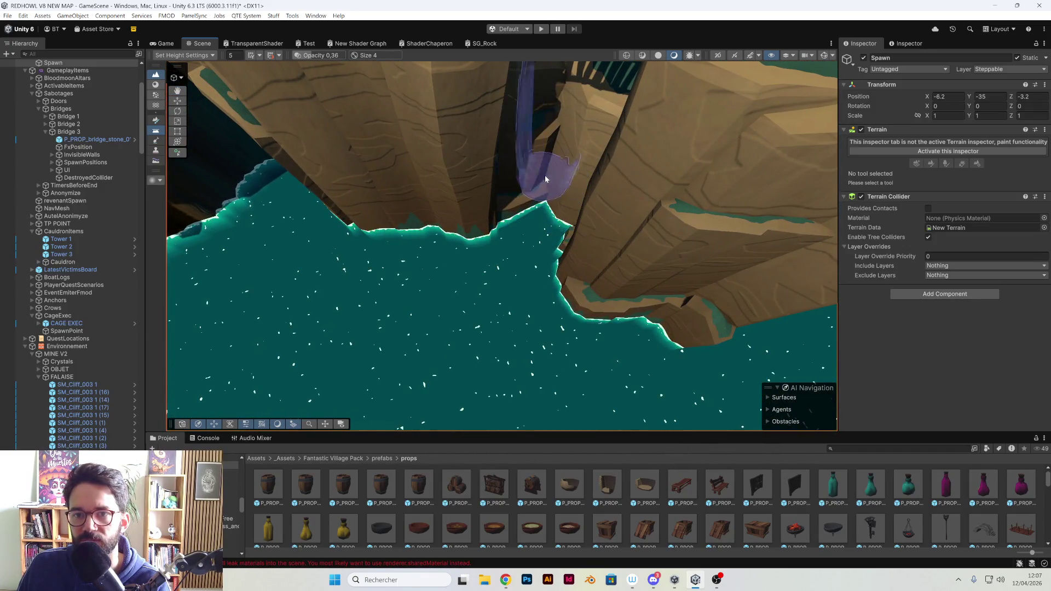
{"action": "mouse_move", "coordinate": [508, 228]}
{"action": "left_mouse_down"}
{"action": "mouse_move", "coordinate": [448, 254]}
{"action": "mouse_move", "coordinate": [549, 227]}
{"action": "mouse_move", "coordinate": [554, 206]}
{"action": "mouse_move", "coordinate": [479, 202]}
{"action": "mouse_move", "coordinate": [688, 214]}
{"action": "mouse_move", "coordinate": [500, 210]}
{"action": "mouse_move", "coordinate": [198, 110]}
{"action": "left_mouse_up"}
{"action": "scroll", "coordinate": [552, 213], "scroll_direction": "up", "scroll_amount": 5}
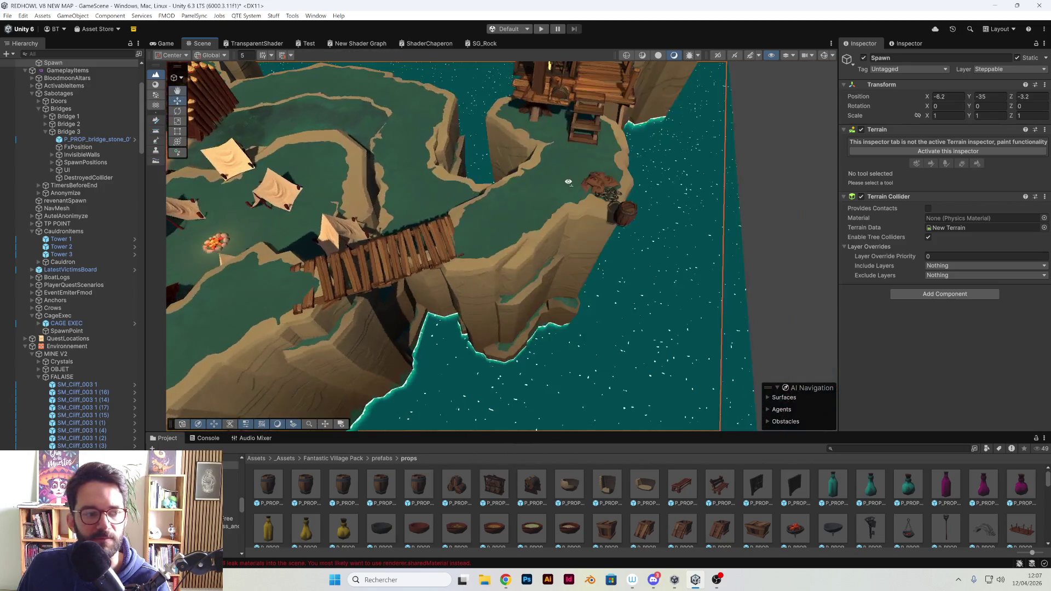
{"action": "left_click", "coordinate": [551, 213]}
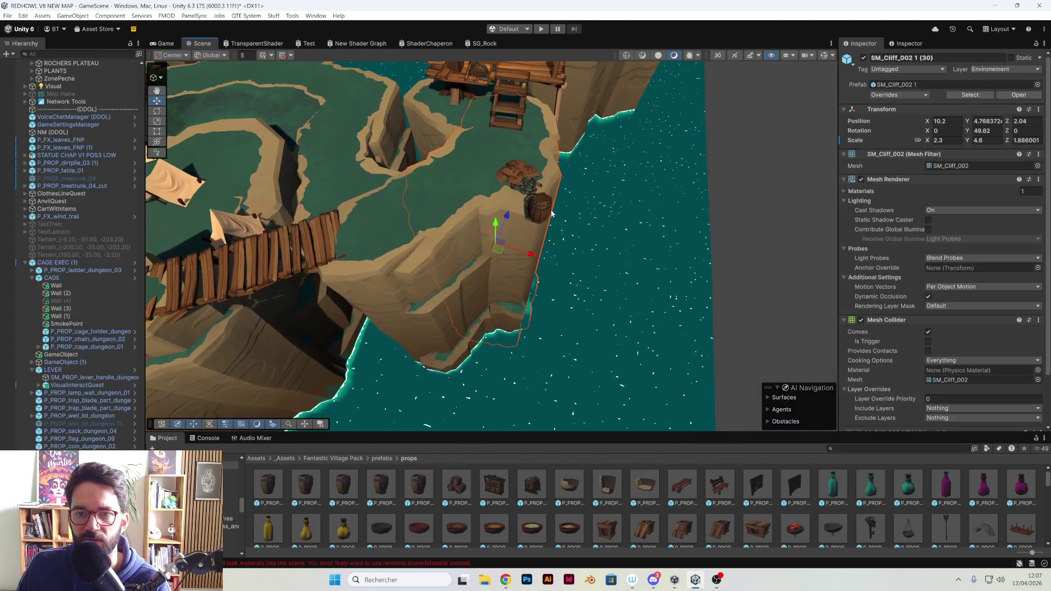
{"action": "left_click", "coordinate": [543, 212]}
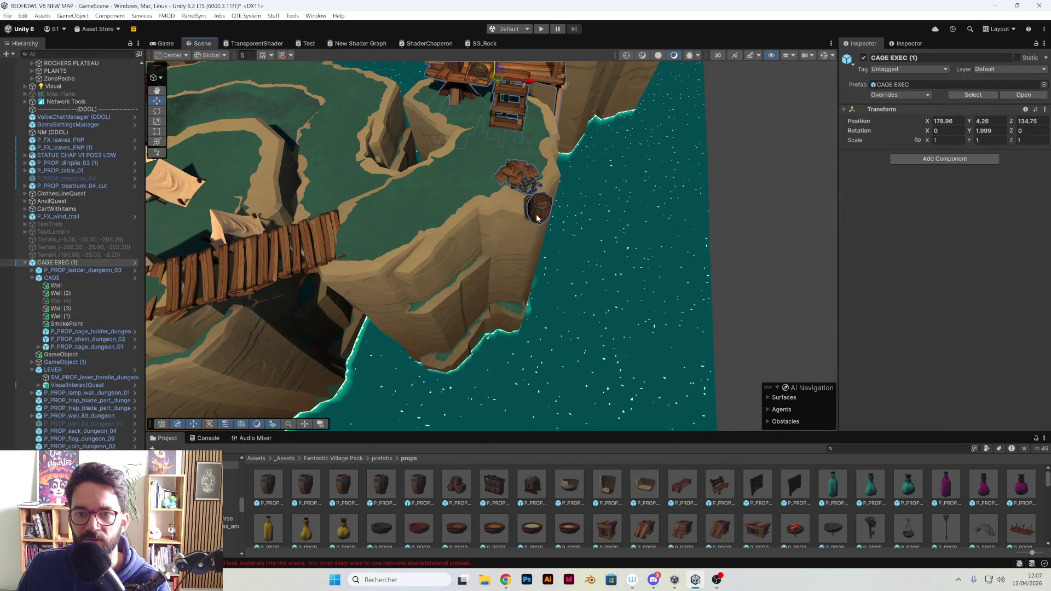
{"action": "left_click", "coordinate": [539, 218]}
{"action": "mouse_move", "coordinate": [546, 159]}
{"action": "left_mouse_down"}
{"action": "mouse_move", "coordinate": [484, 183]}
{"action": "mouse_move", "coordinate": [412, 150]}
{"action": "mouse_move", "coordinate": [512, 239]}
{"action": "mouse_move", "coordinate": [422, 294]}
{"action": "mouse_move", "coordinate": [340, 309]}
{"action": "mouse_move", "coordinate": [435, 278]}
{"action": "mouse_move", "coordinate": [496, 274]}
{"action": "mouse_move", "coordinate": [484, 291]}
{"action": "mouse_move", "coordinate": [572, 316]}
{"action": "left_mouse_up"}
{"action": "scroll", "coordinate": [546, 160], "scroll_direction": "down", "scroll_amount": 5}
{"action": "scroll", "coordinate": [511, 239], "scroll_direction": "up", "scroll_amount": 5}
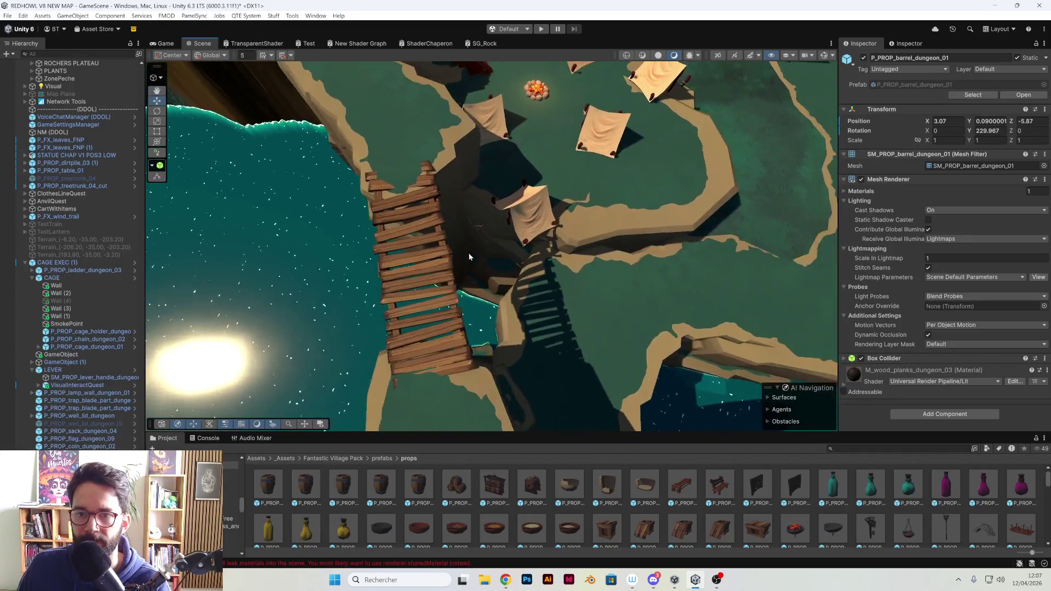
{"action": "scroll", "coordinate": [470, 256], "scroll_direction": "down", "scroll_amount": 5}
{"action": "left_click", "coordinate": [375, 304]}
{"action": "left_click", "coordinate": [308, 312]}
{"action": "left_click", "coordinate": [573, 317]}
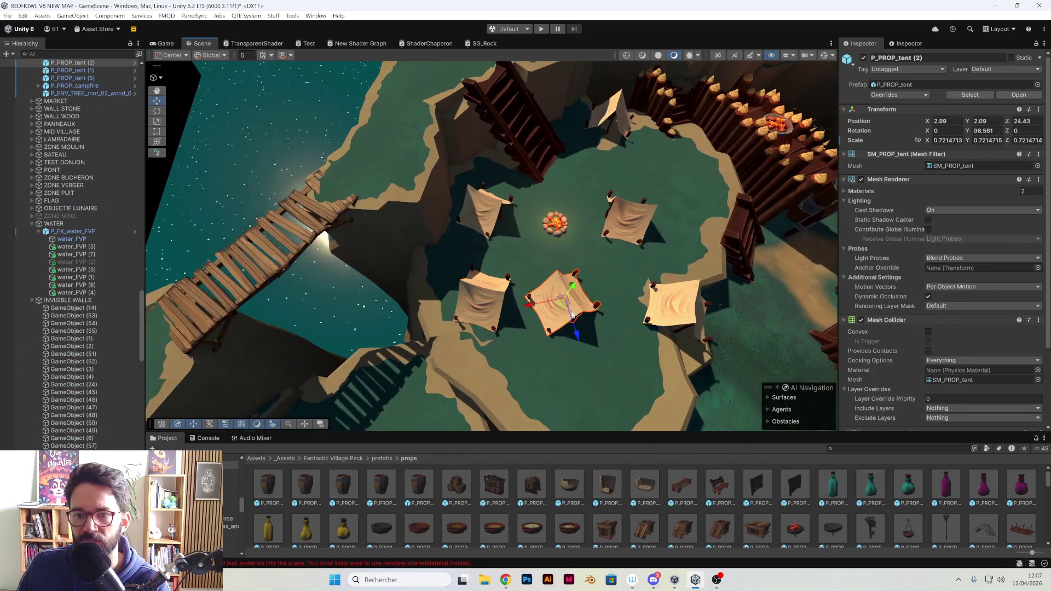
{"action": "left_click", "coordinate": [679, 320]}
{"action": "mouse_move", "coordinate": [679, 320]}
{"action": "left_mouse_down"}
{"action": "mouse_move", "coordinate": [593, 314]}
{"action": "mouse_move", "coordinate": [692, 271]}
{"action": "mouse_move", "coordinate": [414, 241]}
{"action": "mouse_move", "coordinate": [485, 260]}
{"action": "mouse_move", "coordinate": [492, 215]}
{"action": "mouse_move", "coordinate": [475, 205]}
{"action": "left_mouse_up"}
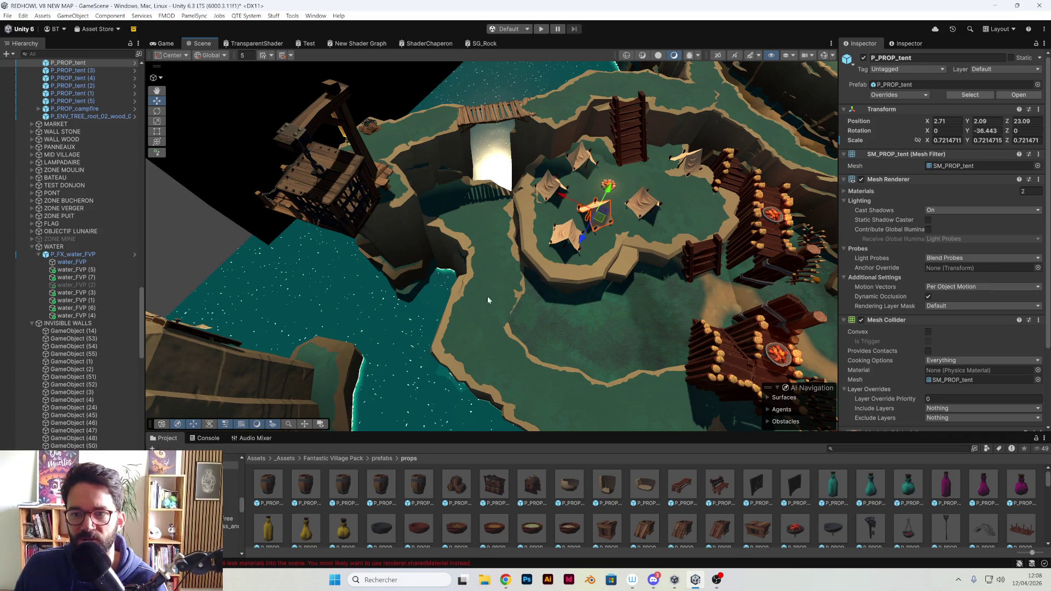
{"action": "mouse_move", "coordinate": [551, 257]}
{"action": "left_mouse_down"}
{"action": "mouse_move", "coordinate": [628, 280]}
{"action": "mouse_move", "coordinate": [577, 287]}
{"action": "mouse_move", "coordinate": [527, 324]}
{"action": "mouse_move", "coordinate": [520, 307]}
{"action": "left_mouse_up"}
{"action": "left_click", "coordinate": [577, 287]}
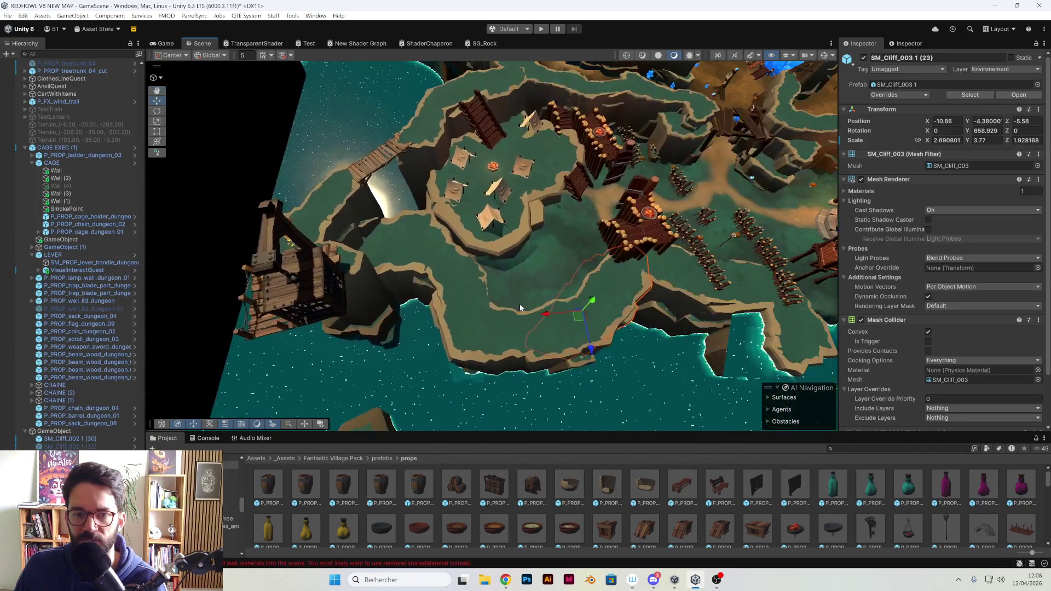
{"action": "left_click", "coordinate": [563, 339], "text": "shift"}
{"action": "left_click", "coordinate": [461, 320], "text": "shift"}
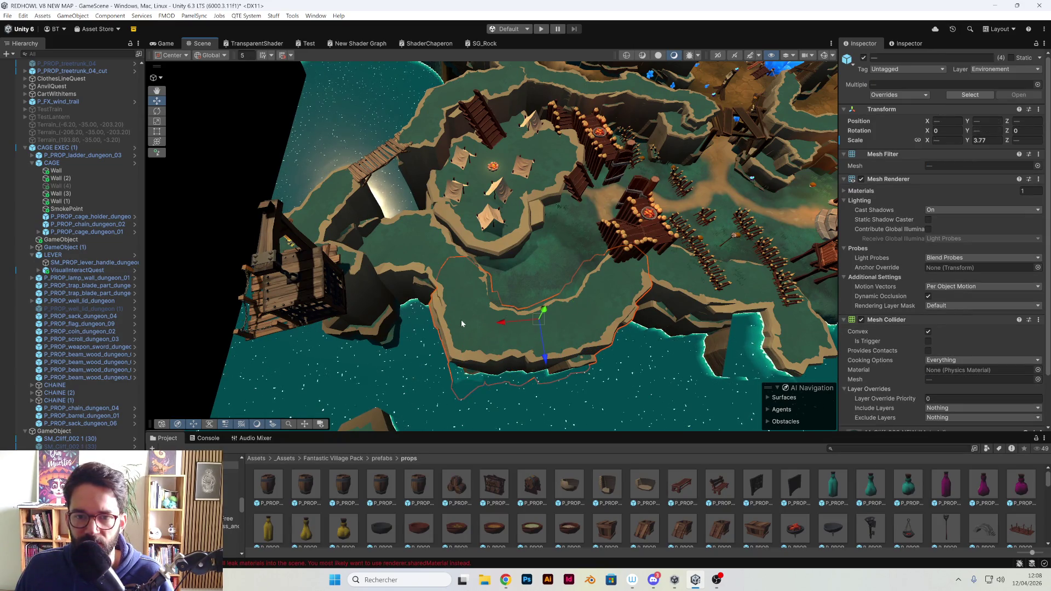
{"action": "left_click", "coordinate": [420, 241], "text": "shift"}
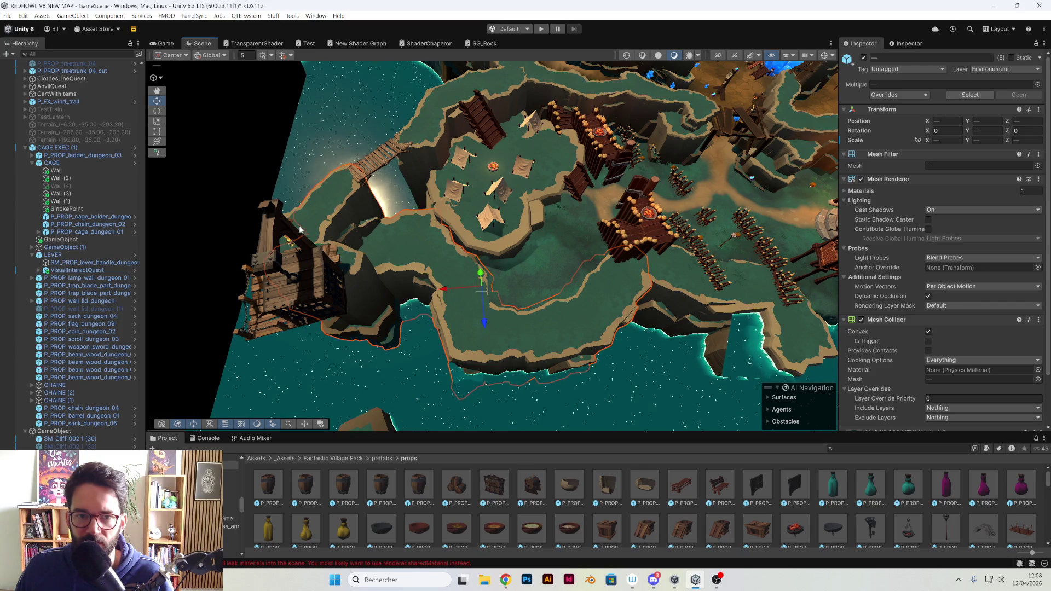
{"action": "left_click_drag", "start_coordinate": [481, 296], "coordinate": [433, 361]}
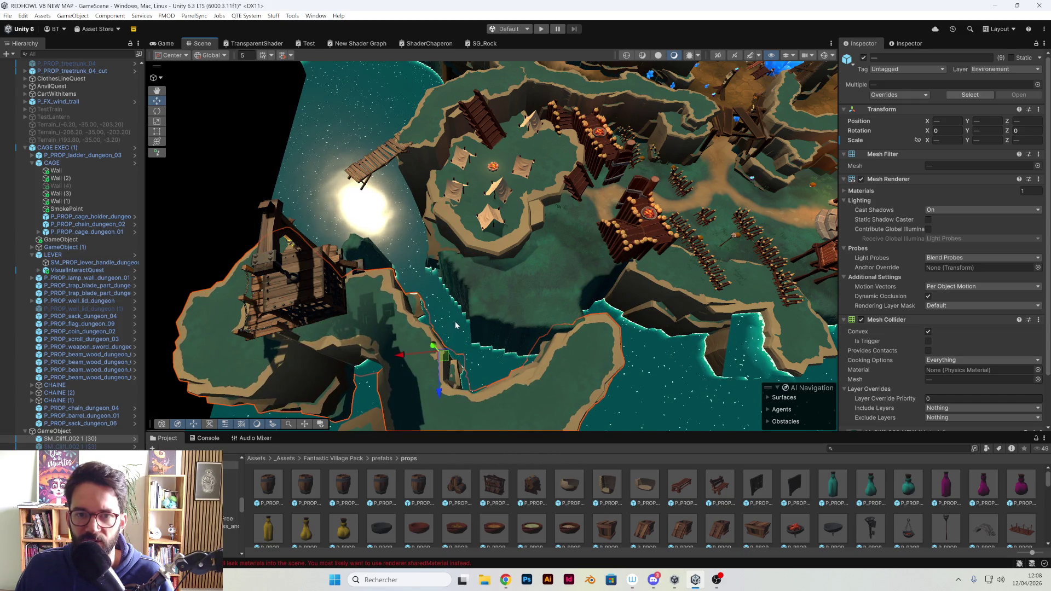
{"action": "key", "text": "ctrl+z"}
{"action": "key", "text": "ctrl+z"}
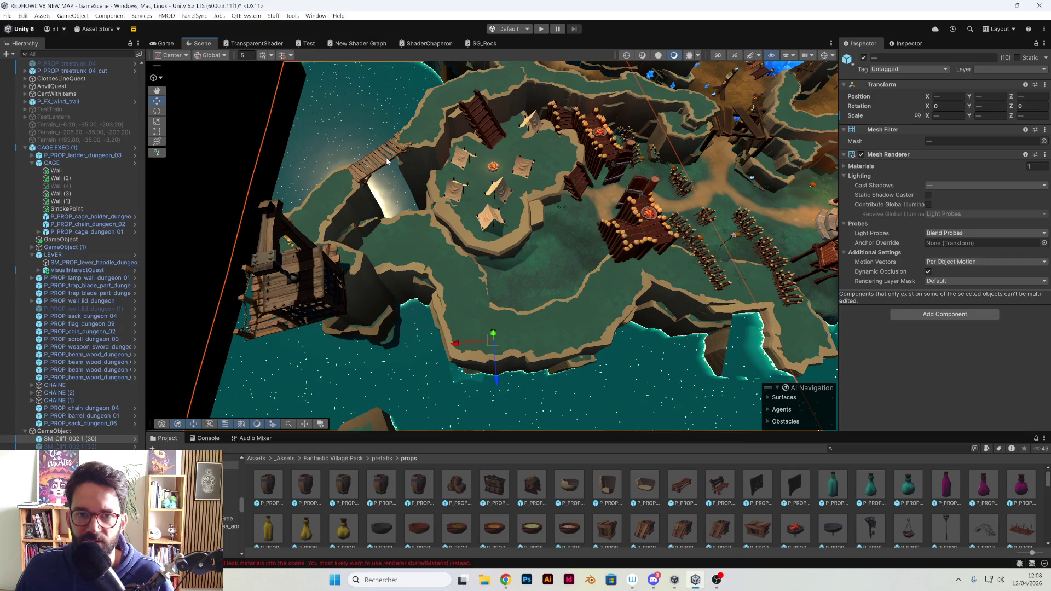
{"action": "key", "text": "ctrl+z"}
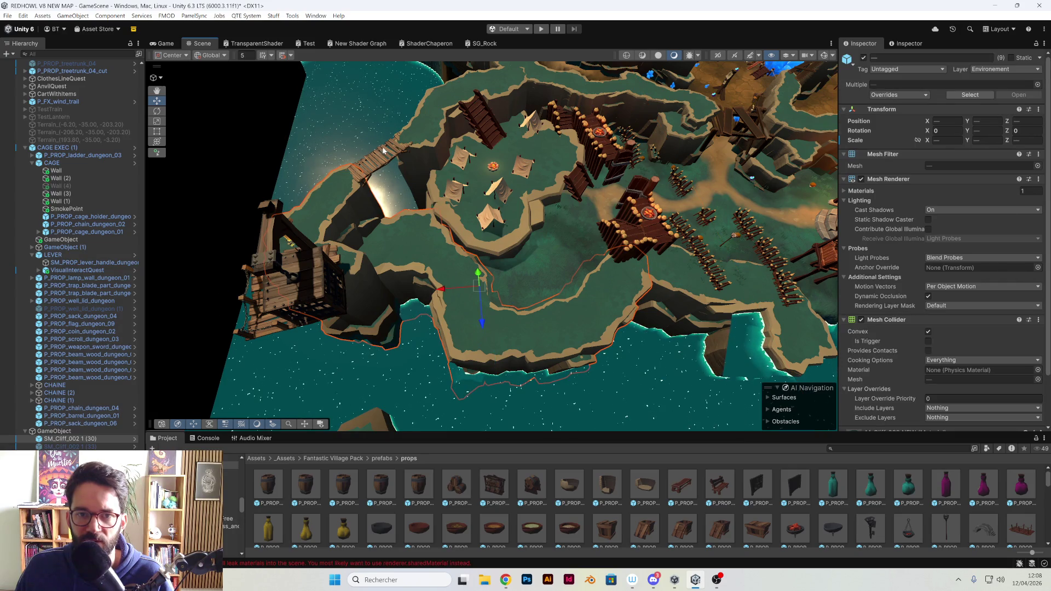
{"action": "left_click", "coordinate": [383, 150], "text": "shift"}
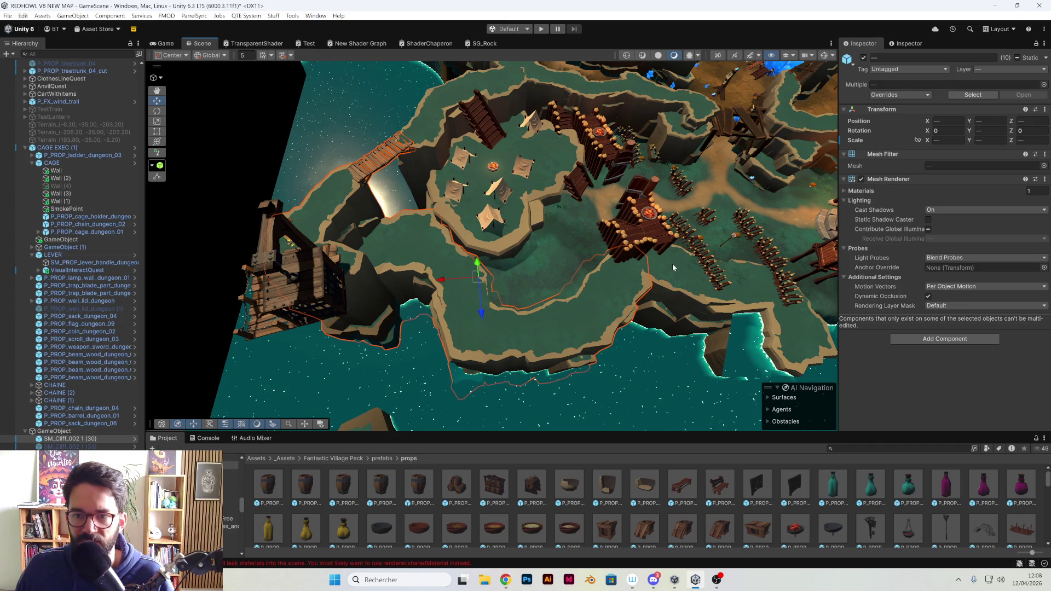
{"action": "left_click_drag", "start_coordinate": [307, 302], "coordinate": [182, 391]}
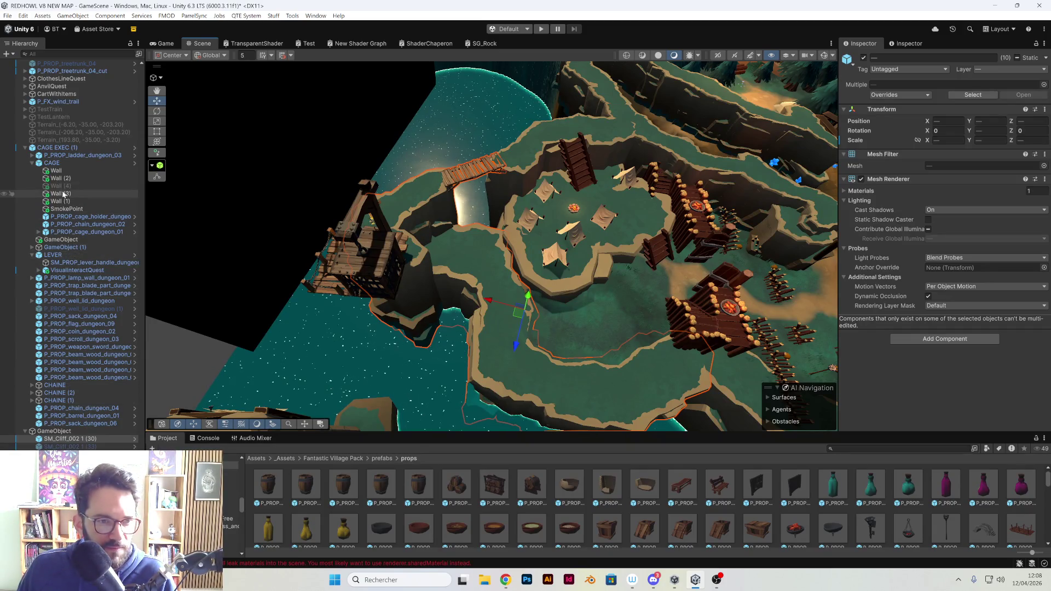
{"action": "left_click", "coordinate": [54, 149], "text": "ctrl"}
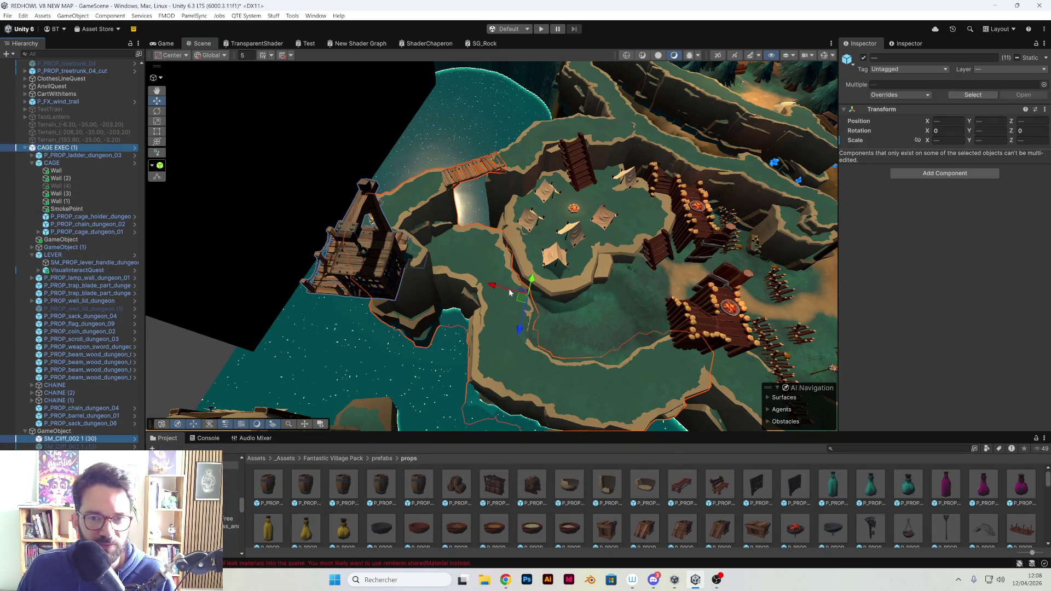
{"action": "mouse_move", "coordinate": [509, 293]}
{"action": "left_mouse_down"}
{"action": "mouse_move", "coordinate": [387, 386]}
{"action": "mouse_move", "coordinate": [354, 318]}
{"action": "mouse_move", "coordinate": [441, 253]}
{"action": "left_mouse_up"}
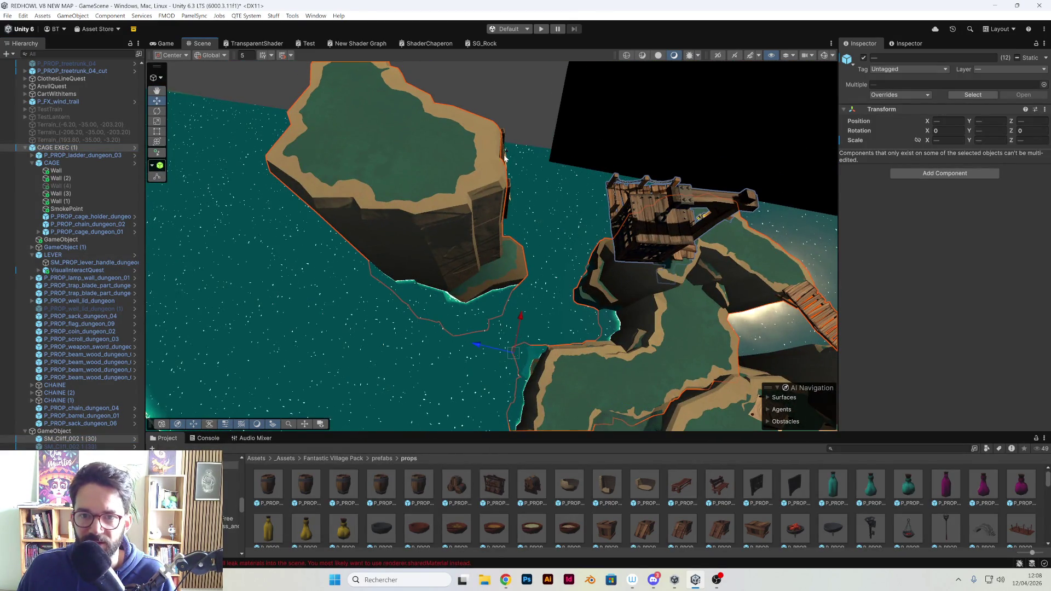
{"action": "mouse_move", "coordinate": [464, 189]}
{"action": "left_mouse_down"}
{"action": "mouse_move", "coordinate": [485, 224]}
{"action": "mouse_move", "coordinate": [472, 364]}
{"action": "mouse_move", "coordinate": [339, 389]}
{"action": "mouse_move", "coordinate": [213, 432]}
{"action": "left_mouse_up"}
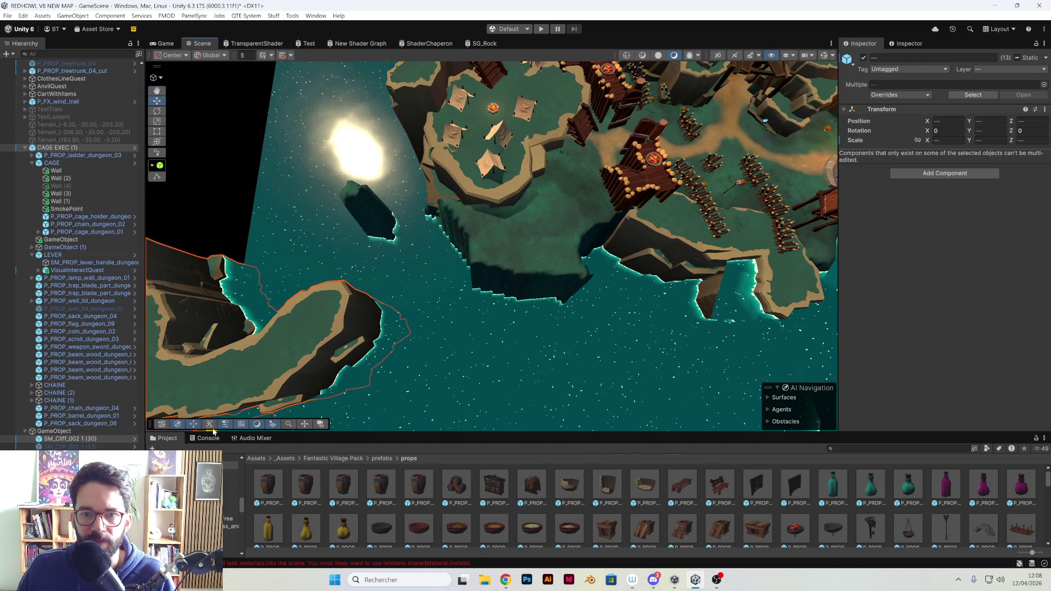
{"action": "left_click_drag", "start_coordinate": [382, 329], "coordinate": [499, 268]}
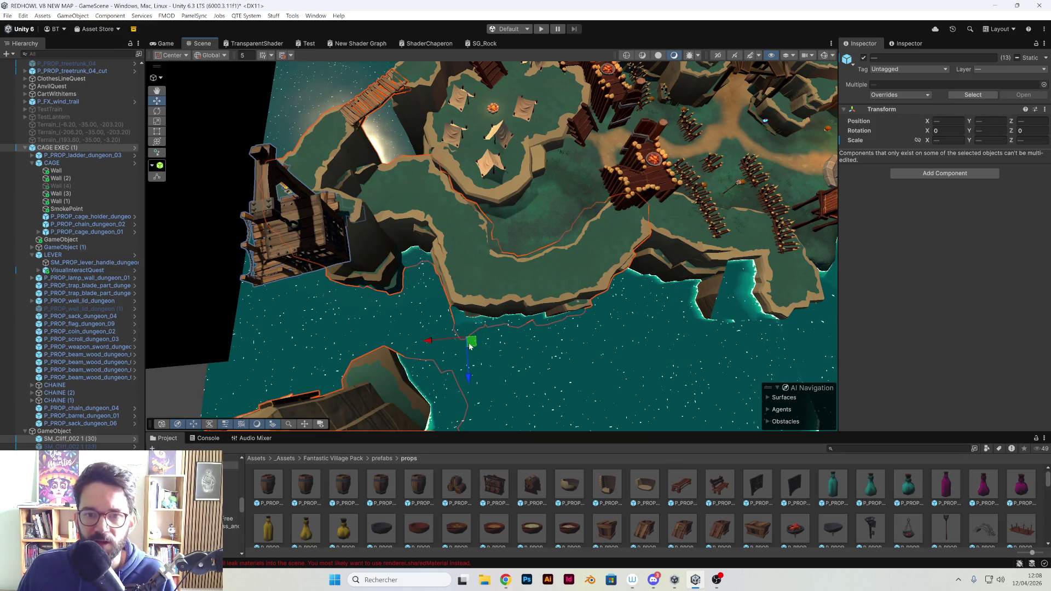
{"action": "left_click_drag", "start_coordinate": [472, 346], "coordinate": [483, 333]}
{"action": "mouse_move", "coordinate": [483, 333]}
{"action": "left_mouse_down"}
{"action": "mouse_move", "coordinate": [509, 241]}
{"action": "mouse_move", "coordinate": [418, 300]}
{"action": "mouse_move", "coordinate": [504, 360]}
{"action": "mouse_move", "coordinate": [537, 336]}
{"action": "left_mouse_up"}
{"action": "left_click", "coordinate": [537, 336]}
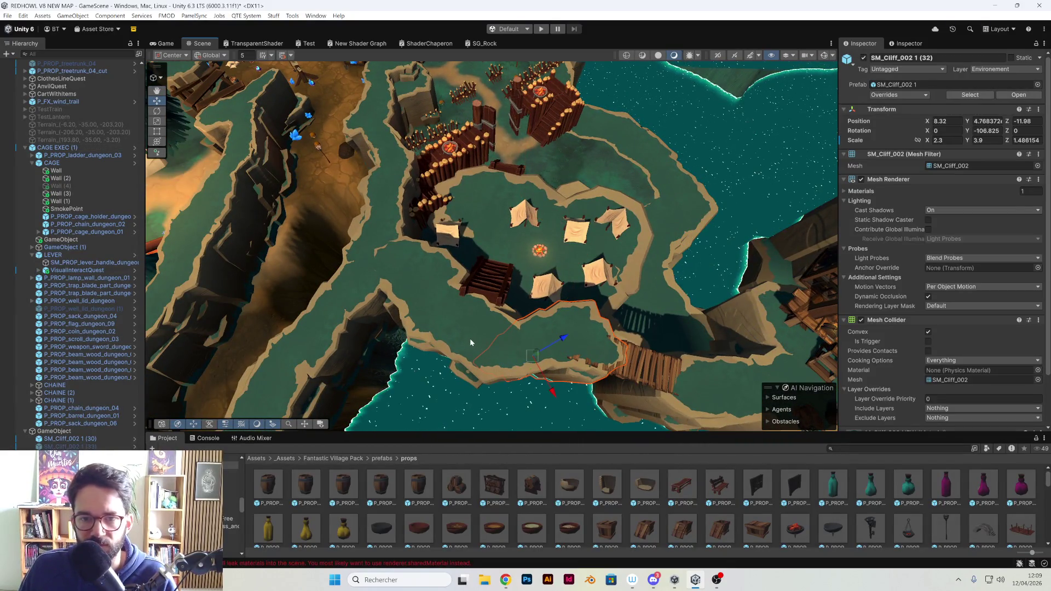
Shift a shore cliff piece along the shore and turn stairs P_PROP_stairs_wood_01 (1) to about Y -127
{"action": "left_click", "coordinate": [415, 276], "text": "shift"}
{"action": "mouse_move", "coordinate": [467, 329]}
{"action": "left_mouse_down"}
{"action": "mouse_move", "coordinate": [363, 327]}
{"action": "mouse_move", "coordinate": [468, 274]}
{"action": "mouse_move", "coordinate": [471, 317]}
{"action": "mouse_move", "coordinate": [517, 314]}
{"action": "mouse_move", "coordinate": [611, 262]}
{"action": "left_mouse_up"}
{"action": "left_click", "coordinate": [468, 274]}
{"action": "scroll", "coordinate": [517, 314], "scroll_direction": "up", "scroll_amount": 5}
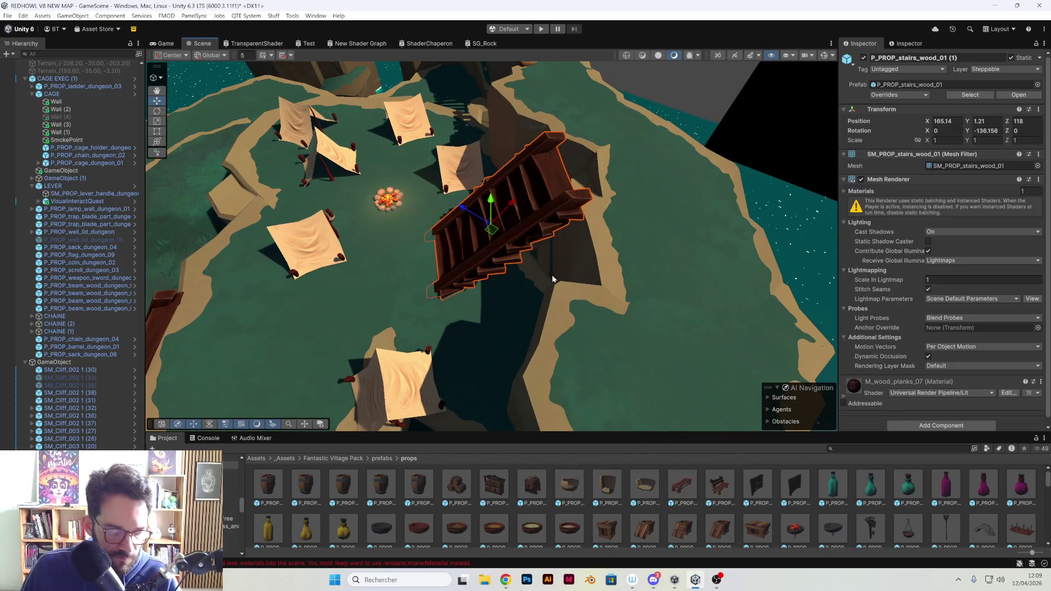
{"action": "mouse_move", "coordinate": [485, 257]}
{"action": "left_mouse_down"}
{"action": "mouse_move", "coordinate": [472, 256]}
{"action": "mouse_move", "coordinate": [499, 236]}
{"action": "mouse_move", "coordinate": [522, 266]}
{"action": "mouse_move", "coordinate": [645, 203]}
{"action": "mouse_move", "coordinate": [553, 225]}
{"action": "mouse_move", "coordinate": [542, 259]}
{"action": "mouse_move", "coordinate": [626, 258]}
{"action": "mouse_move", "coordinate": [485, 309]}
{"action": "mouse_move", "coordinate": [446, 307]}
{"action": "mouse_move", "coordinate": [596, 270]}
{"action": "mouse_move", "coordinate": [454, 246]}
{"action": "left_mouse_up"}
Slide cliff SM_Cliff_003 1 (26) beneath the tent further along the shore to X 1.71, Z -11.13
{"action": "left_click", "coordinate": [453, 246]}
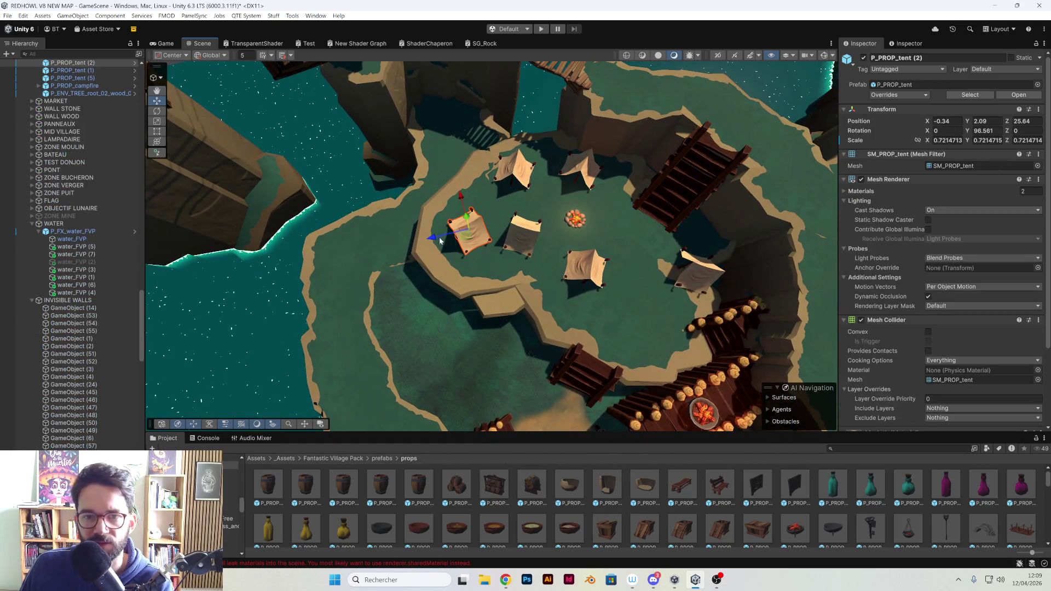
{"action": "left_click", "coordinate": [439, 228]}
{"action": "mouse_move", "coordinate": [536, 260]}
{"action": "left_mouse_down"}
{"action": "mouse_move", "coordinate": [572, 271]}
{"action": "mouse_move", "coordinate": [567, 251]}
{"action": "mouse_move", "coordinate": [514, 279]}
{"action": "mouse_move", "coordinate": [510, 296]}
{"action": "mouse_move", "coordinate": [481, 284]}
{"action": "mouse_move", "coordinate": [523, 313]}
{"action": "mouse_move", "coordinate": [414, 153]}
{"action": "left_mouse_up"}
Select SM_Cliff_002 1 (35) with its neighbouring cliff and nudge both tighter below the camp
{"action": "mouse_move", "coordinate": [524, 348]}
{"action": "left_mouse_down"}
{"action": "mouse_move", "coordinate": [511, 310]}
{"action": "mouse_move", "coordinate": [443, 277]}
{"action": "left_mouse_up"}
{"action": "left_click", "coordinate": [443, 277]}
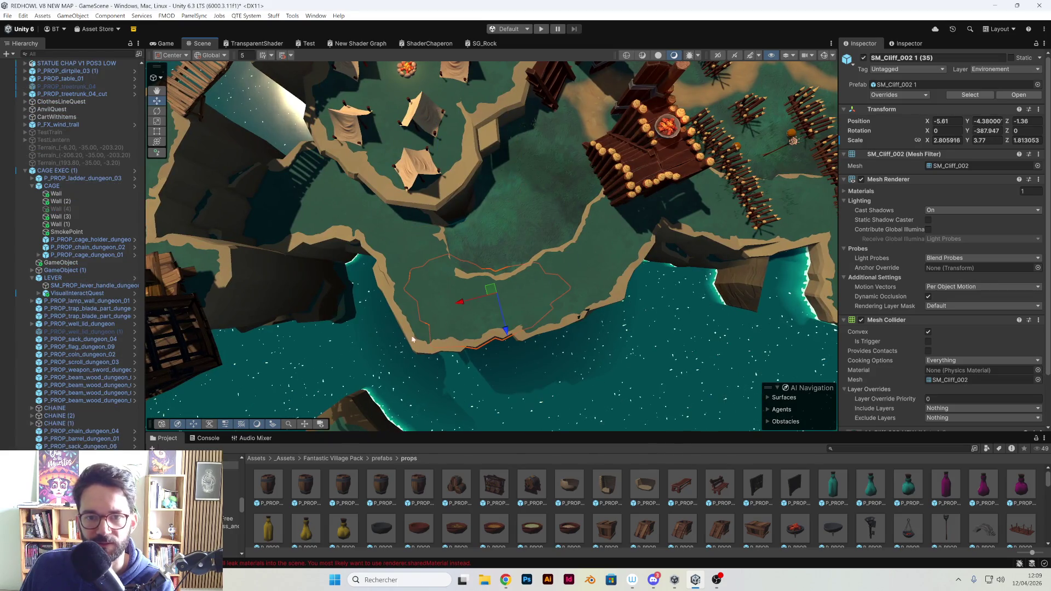
{"action": "left_click", "coordinate": [415, 328], "text": "shift"}
{"action": "left_click_drag", "start_coordinate": [478, 293], "coordinate": [479, 292]}
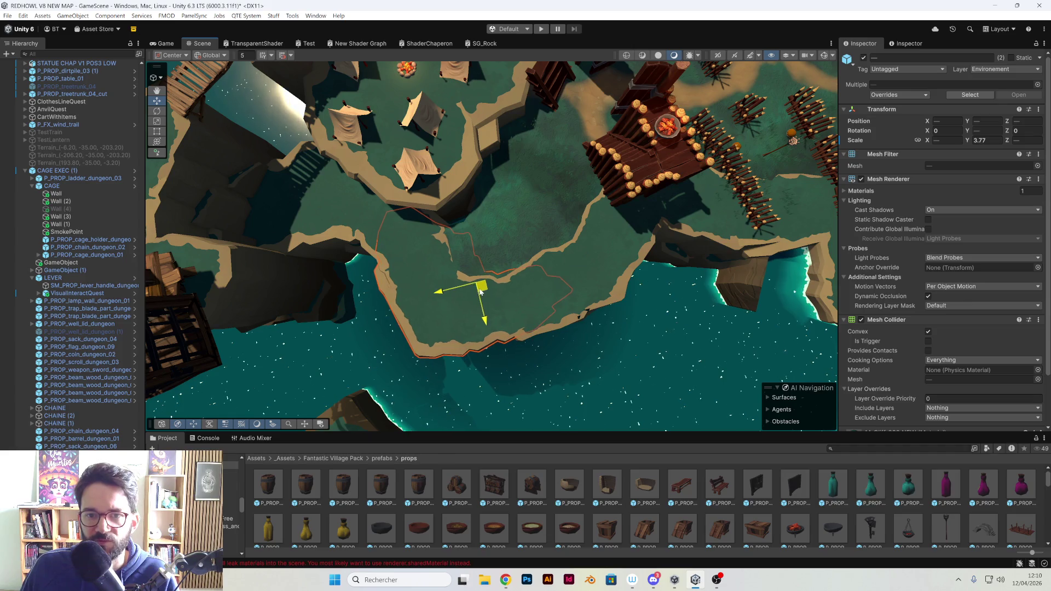
{"action": "mouse_move", "coordinate": [508, 231]}
{"action": "left_mouse_down"}
{"action": "mouse_move", "coordinate": [449, 214]}
{"action": "mouse_move", "coordinate": [340, 134]}
{"action": "mouse_move", "coordinate": [279, 154]}
{"action": "mouse_move", "coordinate": [414, 285]}
{"action": "left_mouse_up"}
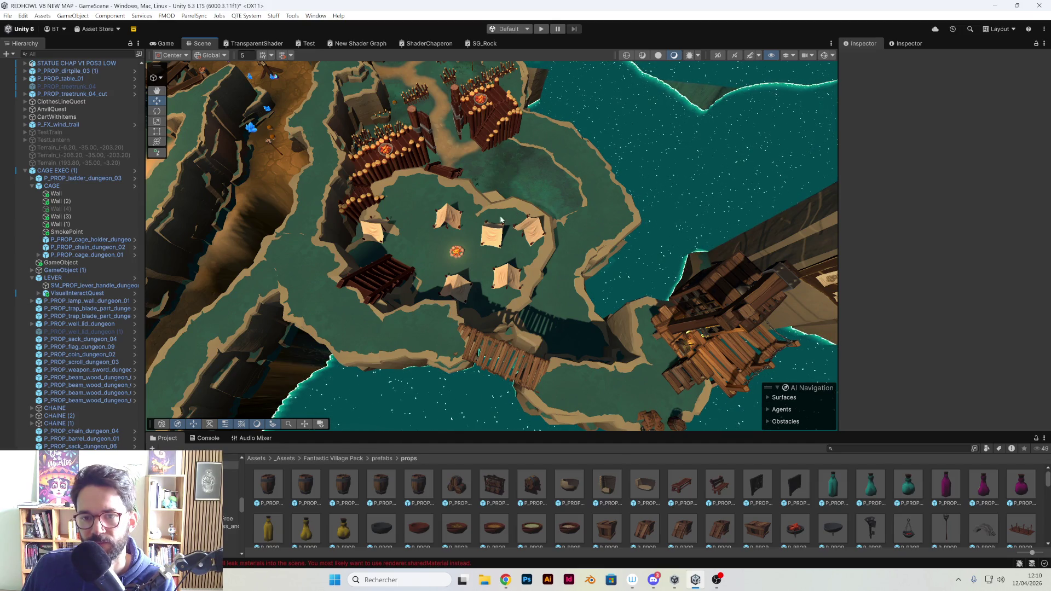
{"action": "scroll", "coordinate": [459, 284], "scroll_direction": "up", "scroll_amount": 5}
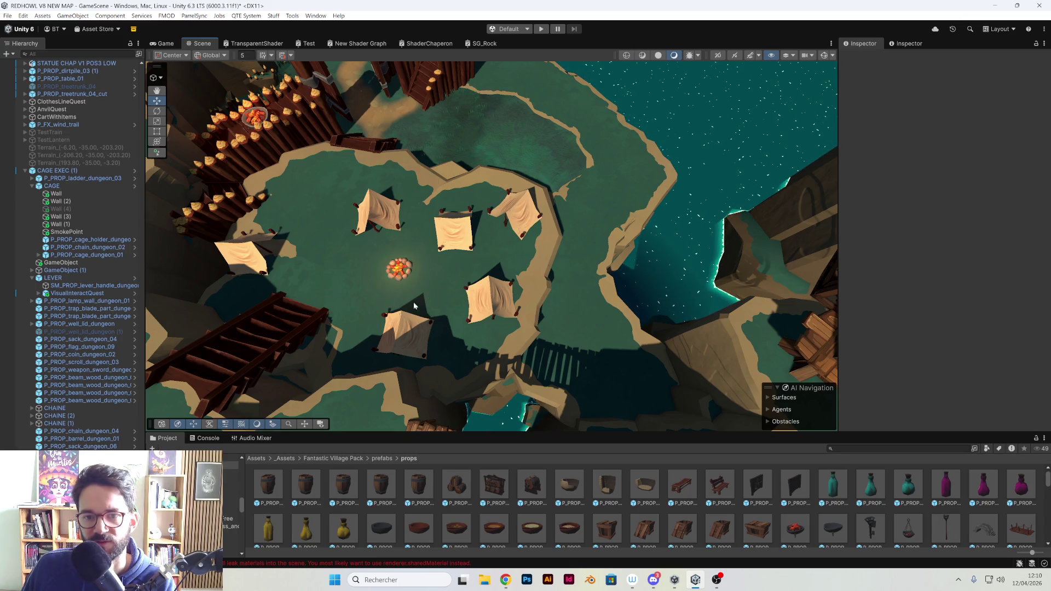
{"action": "mouse_move", "coordinate": [549, 240]}
{"action": "left_mouse_down"}
{"action": "mouse_move", "coordinate": [577, 200]}
{"action": "mouse_move", "coordinate": [634, 195]}
{"action": "mouse_move", "coordinate": [514, 143]}
{"action": "mouse_move", "coordinate": [491, 185]}
{"action": "mouse_move", "coordinate": [329, 145]}
{"action": "left_mouse_up"}
Duplicate the P_PROP_wall_wood palisade section and drag the copy to a new spot
{"action": "left_click", "coordinate": [308, 138]}
{"action": "left_click", "coordinate": [511, 247]}
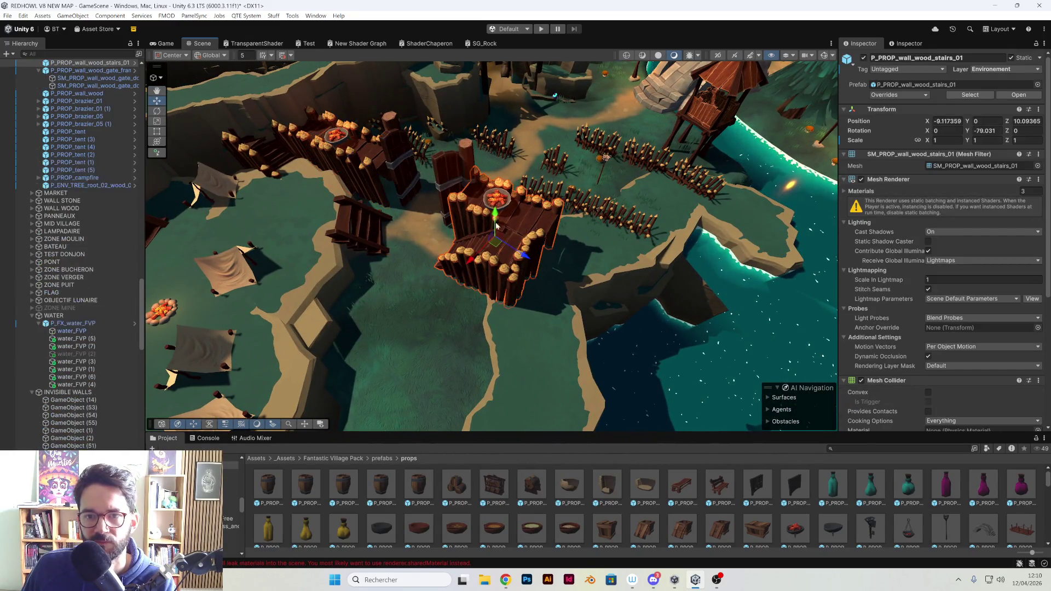
{"action": "left_click", "coordinate": [355, 175]}
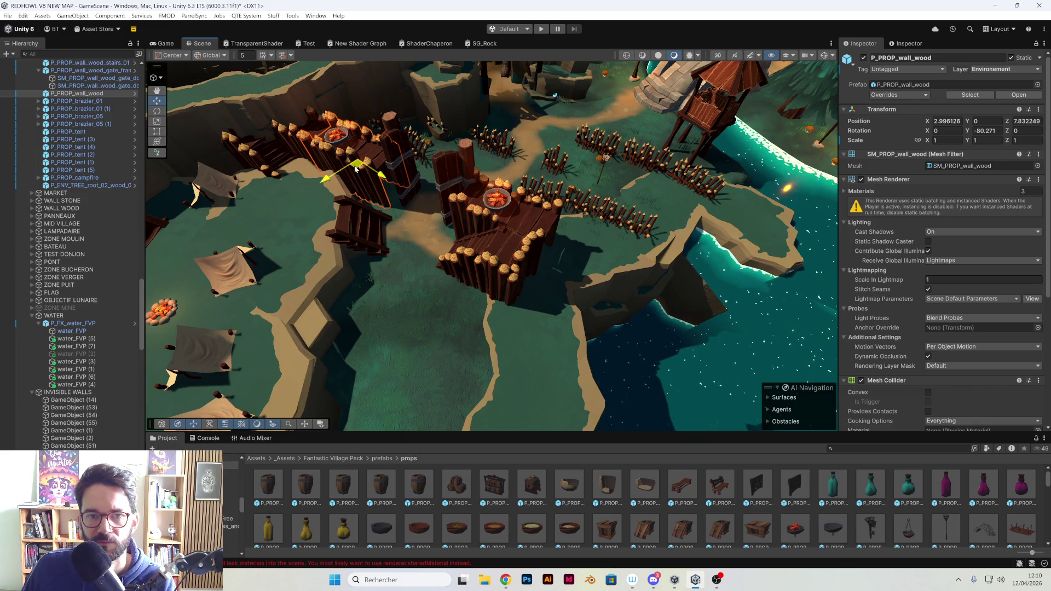
{"action": "left_click_drag", "start_coordinate": [354, 169], "coordinate": [395, 260]}
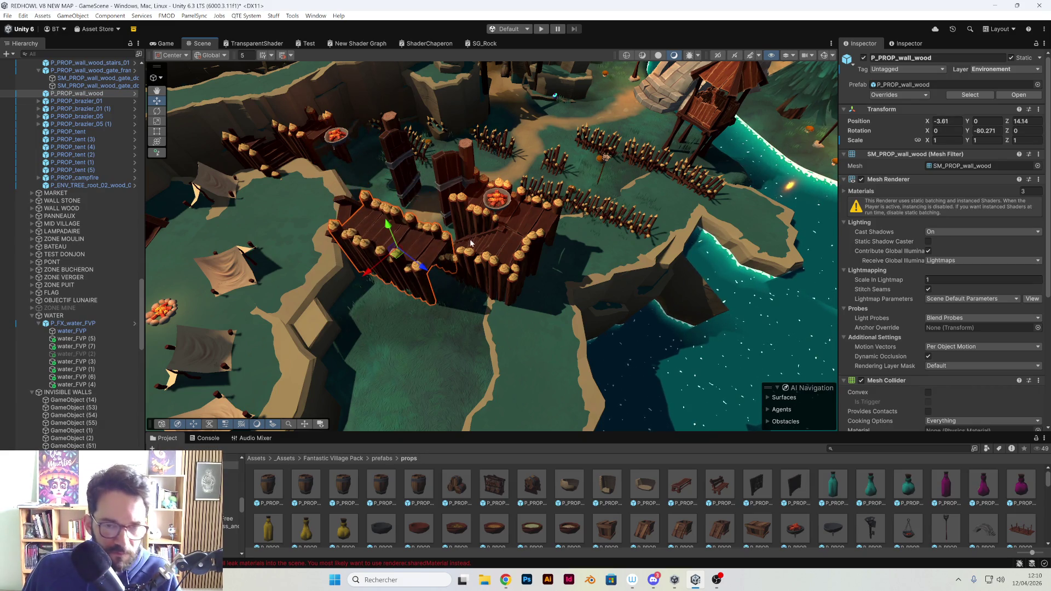
{"action": "key", "text": "ctrl+z"}
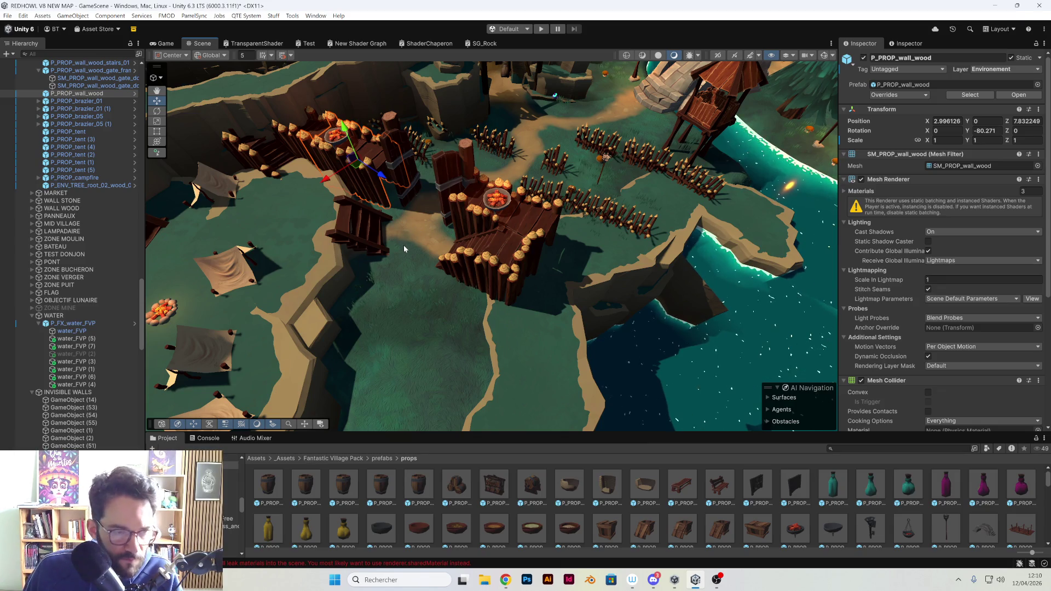
{"action": "key", "text": "ctrl+d"}
{"action": "mouse_move", "coordinate": [356, 166]}
{"action": "left_mouse_down"}
{"action": "mouse_move", "coordinate": [613, 274]}
{"action": "mouse_move", "coordinate": [573, 264]}
{"action": "mouse_move", "coordinate": [610, 164]}
{"action": "mouse_move", "coordinate": [375, 274]}
{"action": "mouse_move", "coordinate": [510, 320]}
{"action": "mouse_move", "coordinate": [579, 311]}
{"action": "mouse_move", "coordinate": [616, 392]}
{"action": "mouse_move", "coordinate": [586, 273]}
{"action": "mouse_move", "coordinate": [631, 323]}
{"action": "mouse_move", "coordinate": [422, 293]}
{"action": "mouse_move", "coordinate": [526, 276]}
{"action": "mouse_move", "coordinate": [506, 286]}
{"action": "left_mouse_up"}
Shift the raised wall platform and its brazier together slightly, then delete the wall copy
{"action": "left_click", "coordinate": [595, 298]}
{"action": "left_click", "coordinate": [499, 290]}
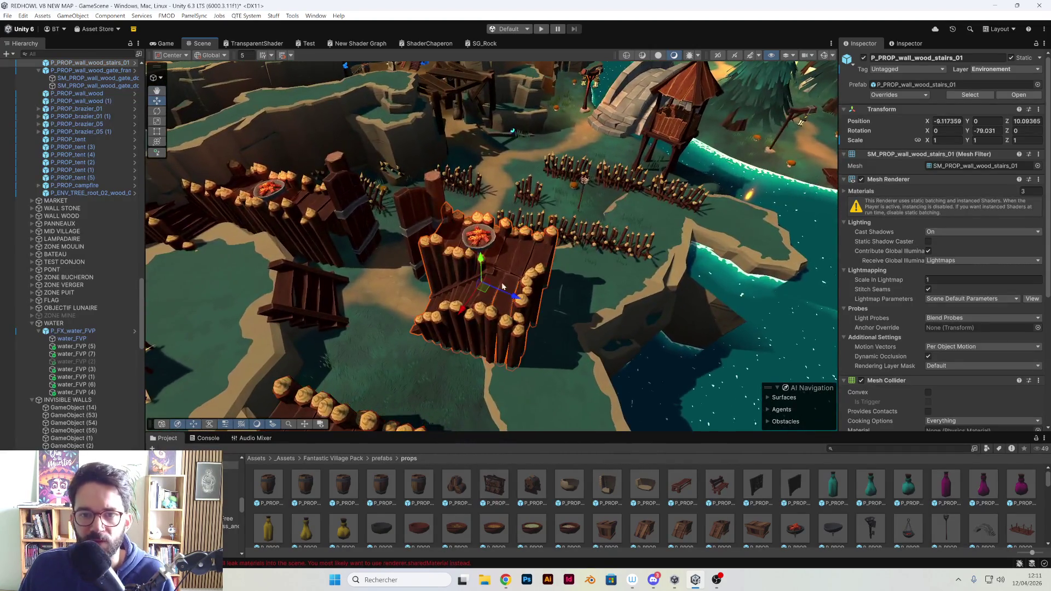
{"action": "left_click", "coordinate": [480, 241], "text": "shift"}
{"action": "mouse_move", "coordinate": [484, 229]}
{"action": "left_mouse_down"}
{"action": "mouse_move", "coordinate": [555, 245]}
{"action": "mouse_move", "coordinate": [452, 267]}
{"action": "mouse_move", "coordinate": [583, 253]}
{"action": "mouse_move", "coordinate": [425, 284]}
{"action": "left_mouse_up"}
{"action": "mouse_move", "coordinate": [521, 139]}
{"action": "left_mouse_down"}
{"action": "mouse_move", "coordinate": [520, 164]}
{"action": "mouse_move", "coordinate": [531, 147]}
{"action": "left_mouse_up"}
{"action": "mouse_move", "coordinate": [520, 239]}
{"action": "left_mouse_down"}
{"action": "mouse_move", "coordinate": [527, 280]}
{"action": "mouse_move", "coordinate": [325, 239]}
{"action": "mouse_move", "coordinate": [482, 236]}
{"action": "mouse_move", "coordinate": [613, 403]}
{"action": "mouse_move", "coordinate": [540, 357]}
{"action": "left_mouse_up"}
{"action": "left_click", "coordinate": [488, 232]}
{"action": "key", "text": "Delete"}
Inspect the gate frame and its right door up close
{"action": "left_click", "coordinate": [576, 321]}
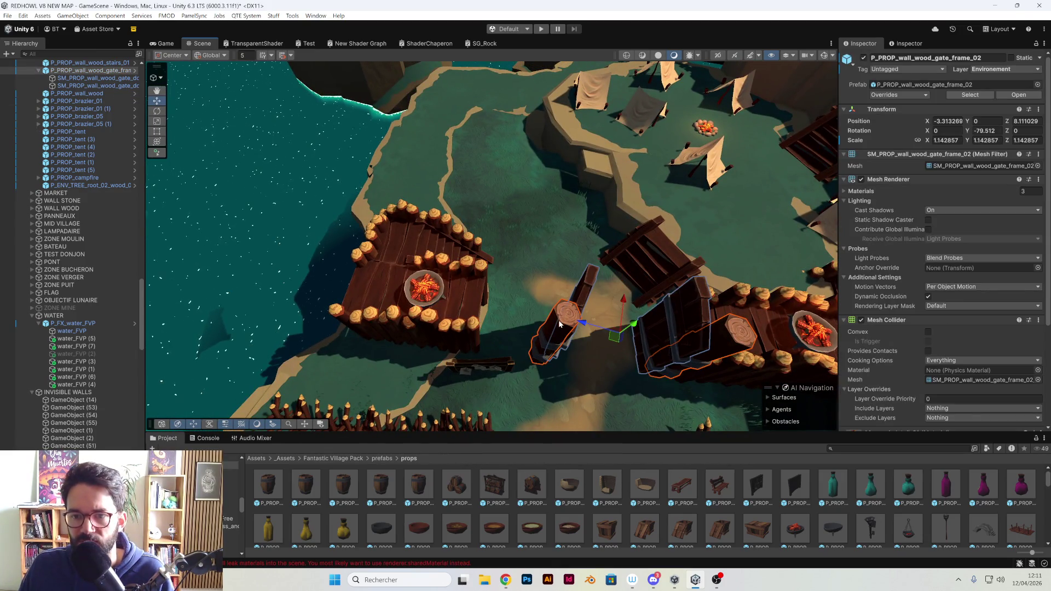
{"action": "scroll", "coordinate": [93, 177], "scroll_direction": "up", "scroll_amount": 4}
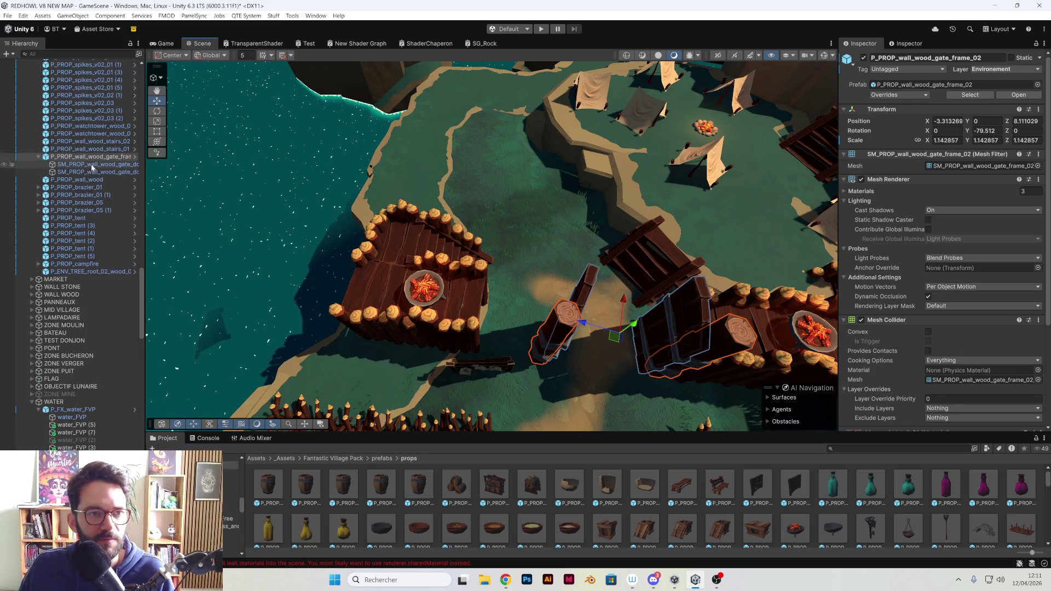
{"action": "left_click", "coordinate": [93, 173]}
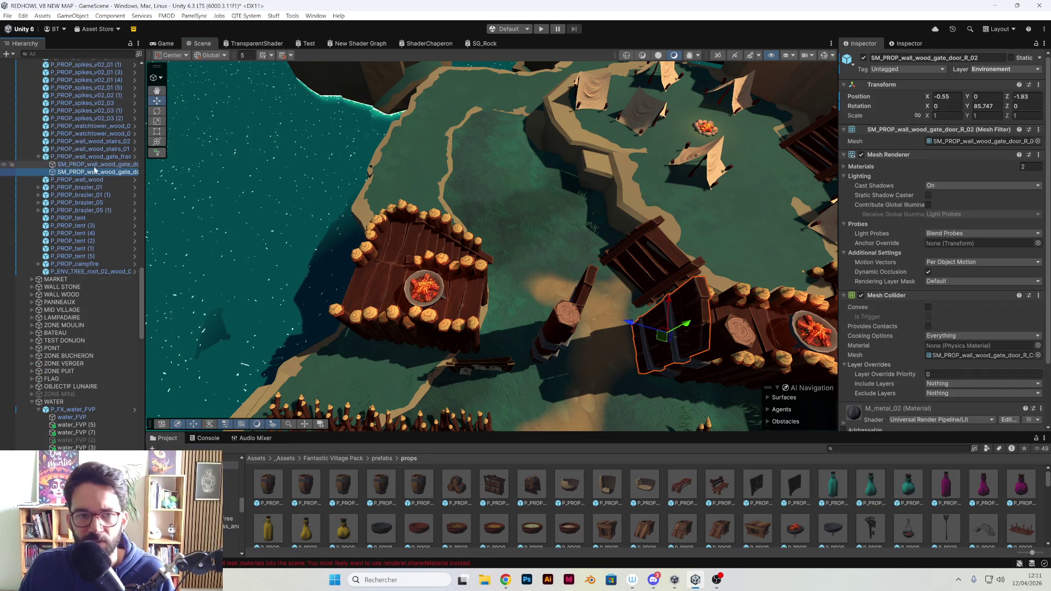
{"action": "left_click", "coordinate": [94, 158]}
{"action": "mouse_move", "coordinate": [496, 325]}
{"action": "left_mouse_down"}
{"action": "mouse_move", "coordinate": [665, 350]}
{"action": "mouse_move", "coordinate": [666, 335]}
{"action": "mouse_move", "coordinate": [498, 287]}
{"action": "mouse_move", "coordinate": [409, 224]}
{"action": "mouse_move", "coordinate": [492, 219]}
{"action": "mouse_move", "coordinate": [517, 238]}
{"action": "mouse_move", "coordinate": [529, 279]}
{"action": "left_mouse_up"}
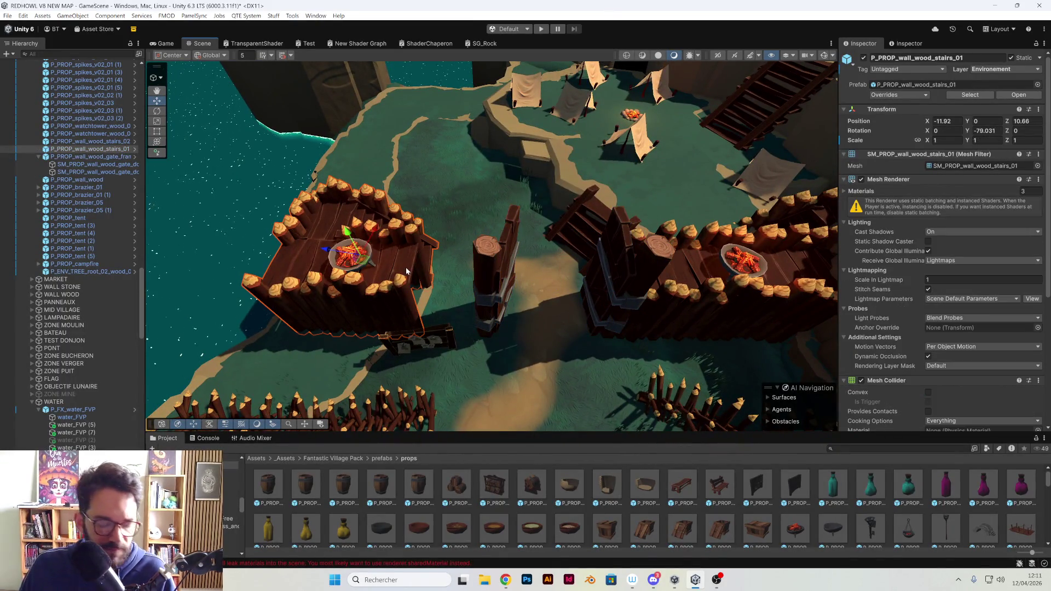
{"action": "left_click", "coordinate": [608, 285]}
Restore P_PROP_wall_wood (1) and slide it left beside the gate to X -8.99, Z 10.18
{"action": "key", "text": "ctrl+z"}
{"action": "key", "text": "ctrl+z"}
{"action": "key", "text": "ctrl+z"}
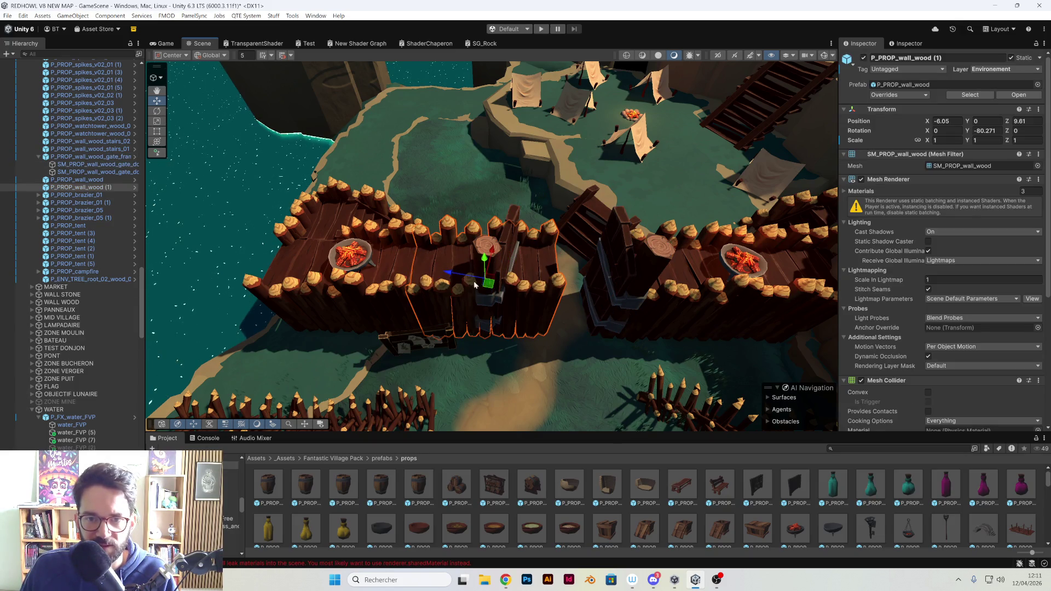
{"action": "mouse_move", "coordinate": [488, 283]}
{"action": "left_mouse_down"}
{"action": "mouse_move", "coordinate": [419, 284]}
{"action": "mouse_move", "coordinate": [478, 257]}
{"action": "left_mouse_up"}
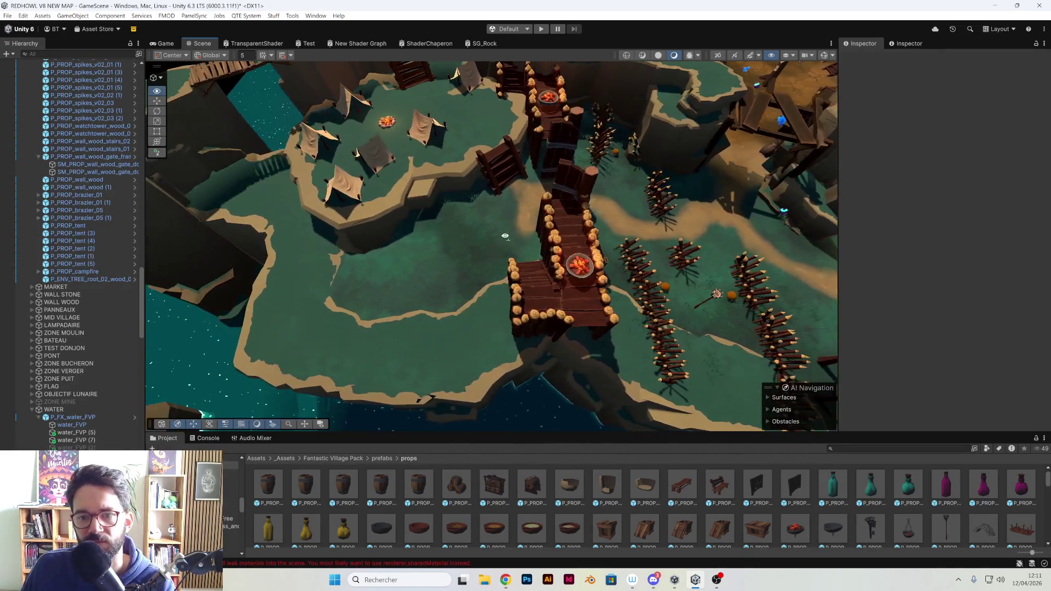
{"action": "mouse_move", "coordinate": [504, 236]}
{"action": "left_mouse_down"}
{"action": "mouse_move", "coordinate": [446, 199]}
{"action": "mouse_move", "coordinate": [520, 226]}
{"action": "mouse_move", "coordinate": [491, 262]}
{"action": "left_mouse_up"}
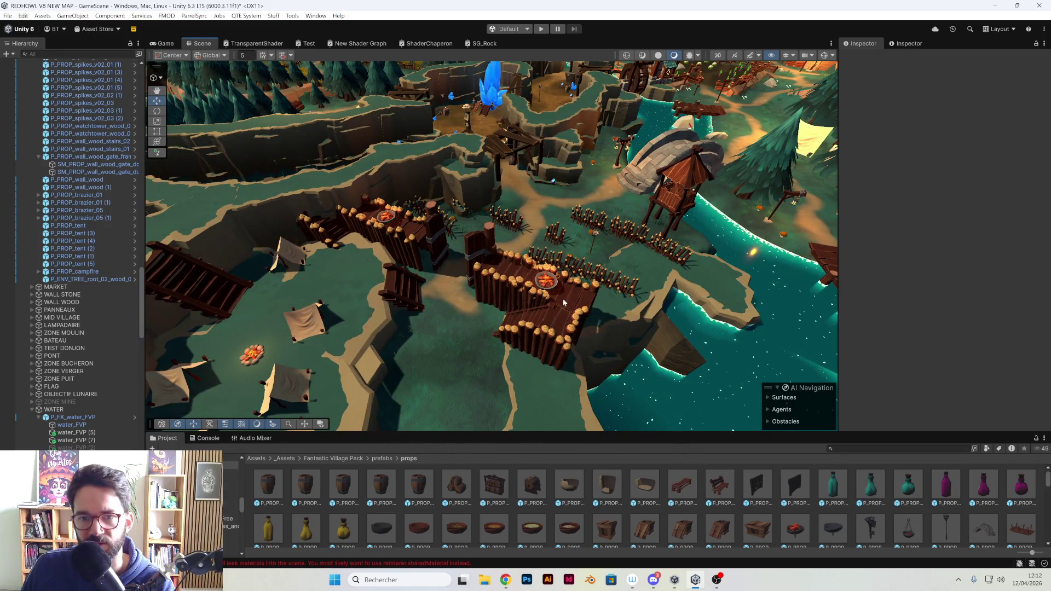
Look over the tent camp, save GameScene, and enter Play mode
{"action": "left_click_drag", "start_coordinate": [559, 335], "coordinate": [639, 283]}
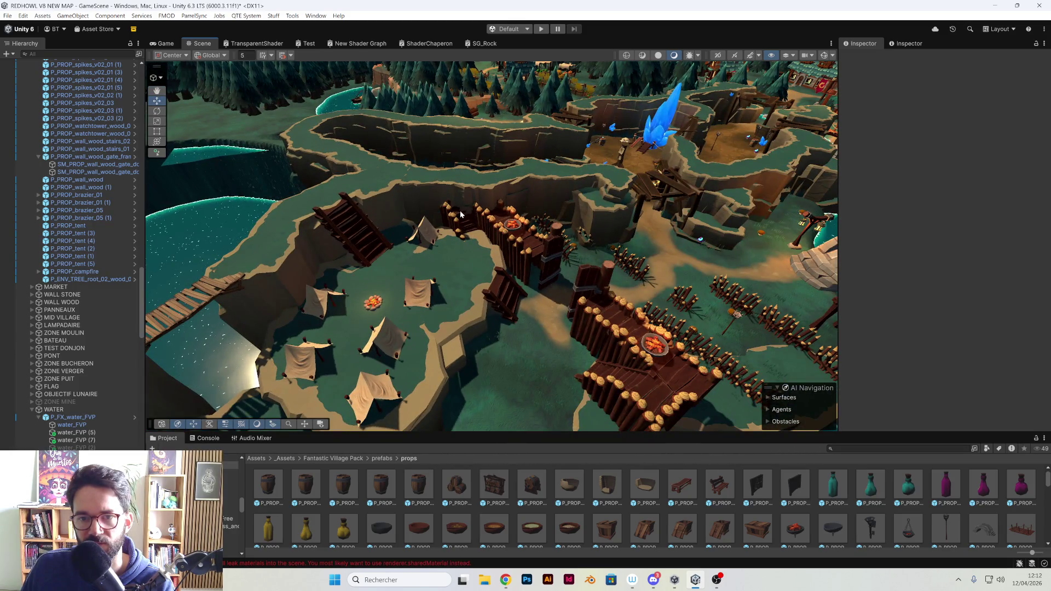
{"action": "mouse_move", "coordinate": [545, 256]}
{"action": "left_mouse_down"}
{"action": "mouse_move", "coordinate": [530, 293]}
{"action": "mouse_move", "coordinate": [538, 281]}
{"action": "mouse_move", "coordinate": [505, 285]}
{"action": "left_mouse_up"}
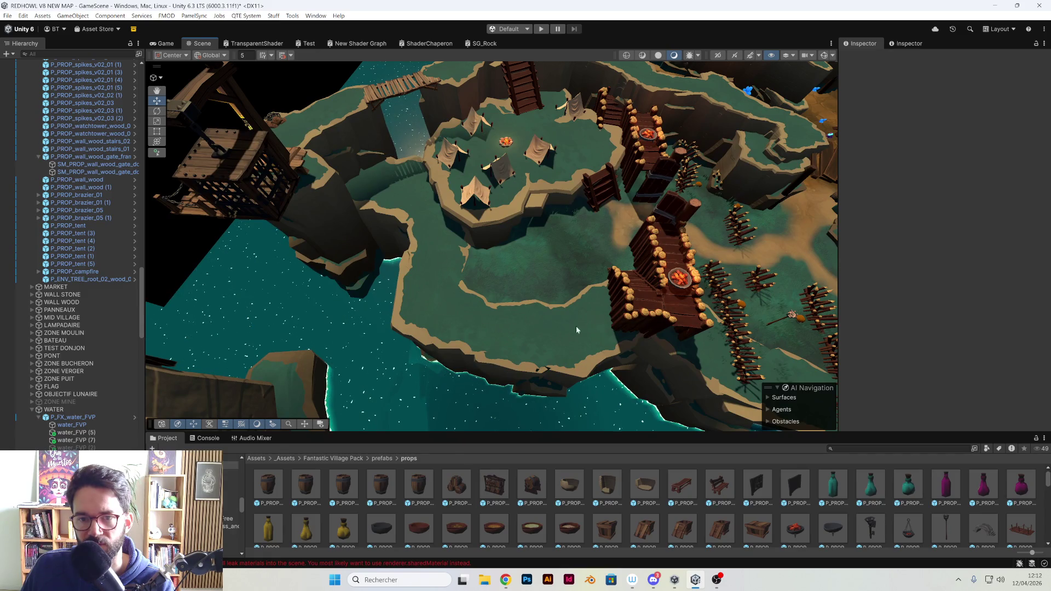
{"action": "left_click_drag", "start_coordinate": [442, 273], "coordinate": [373, 263]}
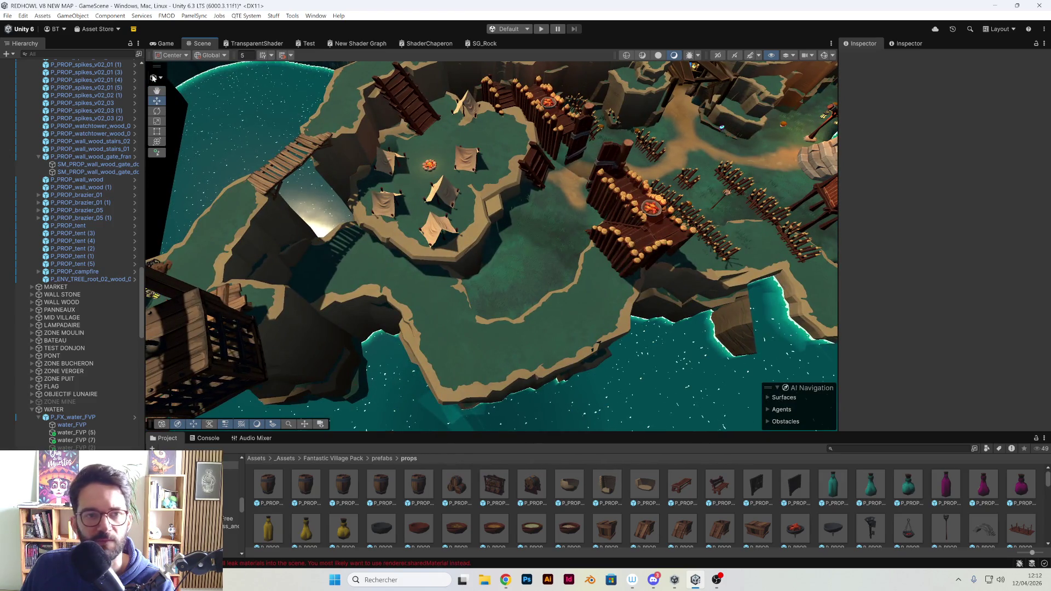
{"action": "left_click", "coordinate": [8, 16]}
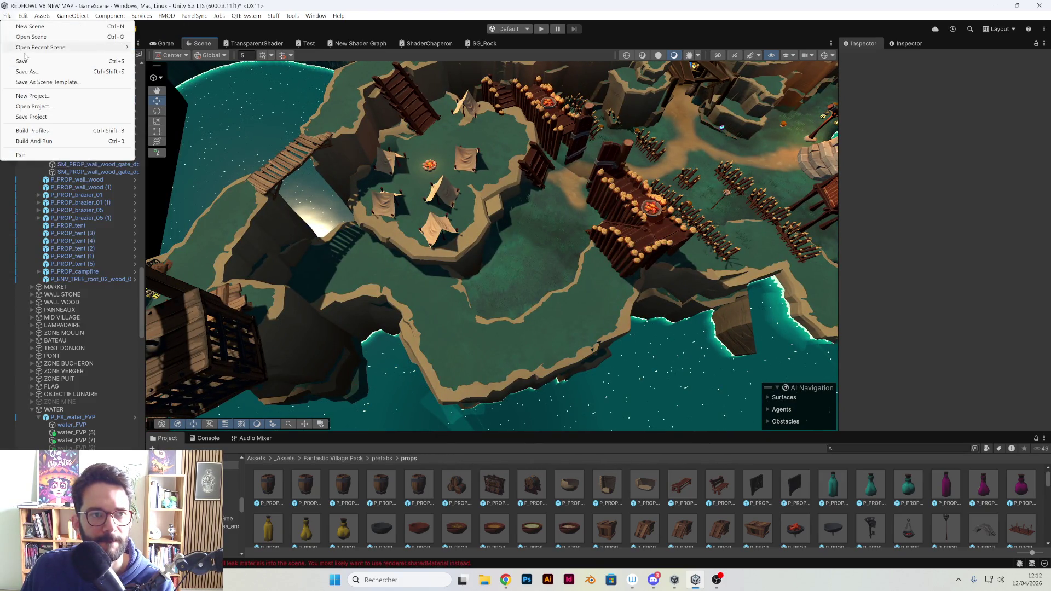
{"action": "key", "text": "Escape"}
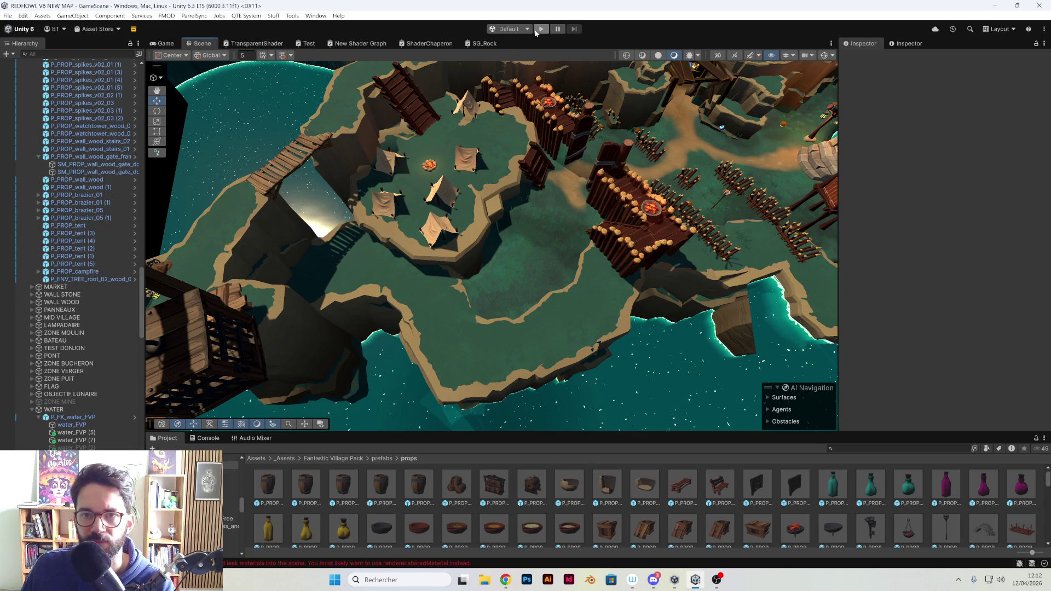
{"action": "left_click", "coordinate": [536, 30]}
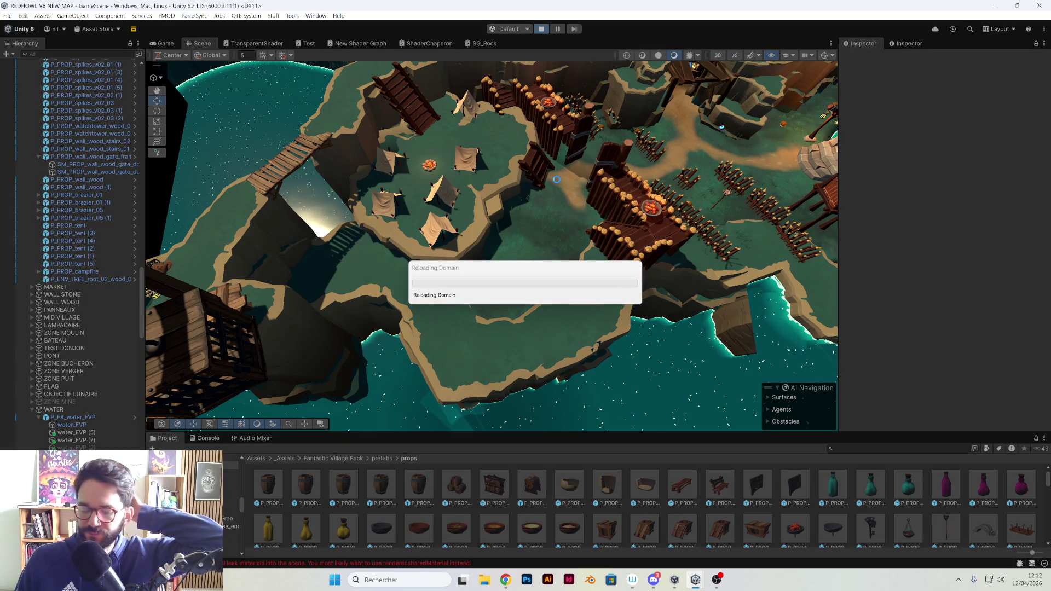
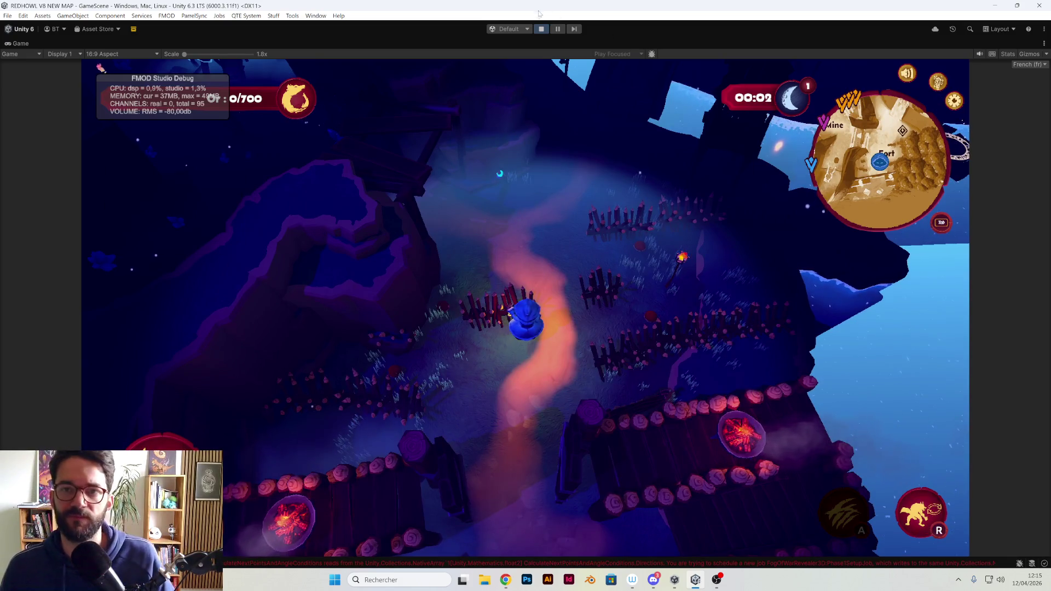
Stop the running play test and orbit the Scene view around the tent camp
{"action": "left_click", "coordinate": [538, 31]}
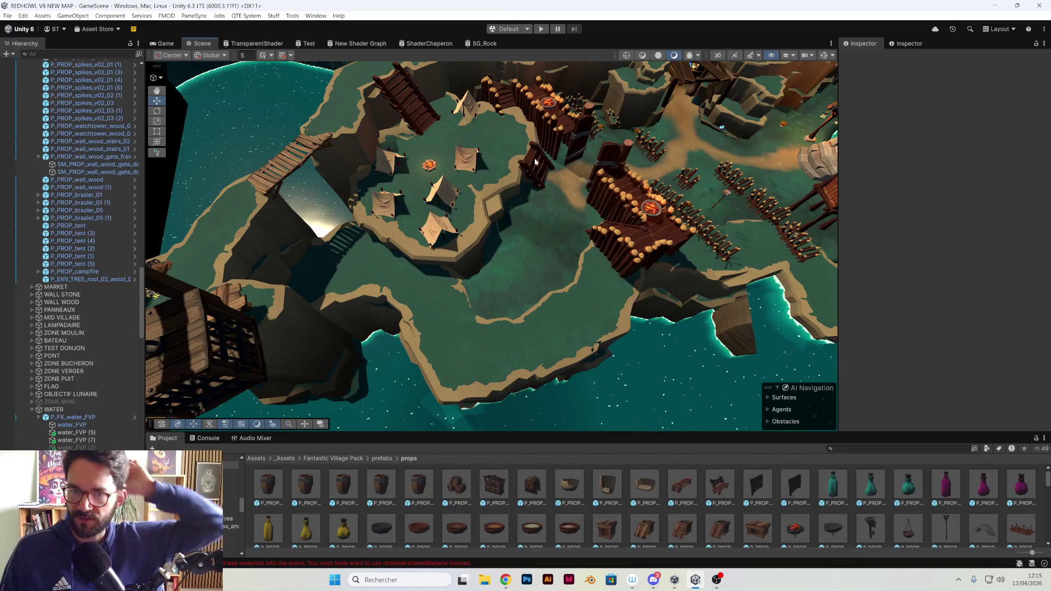
{"action": "left_click_drag", "start_coordinate": [535, 162], "coordinate": [409, 157]}
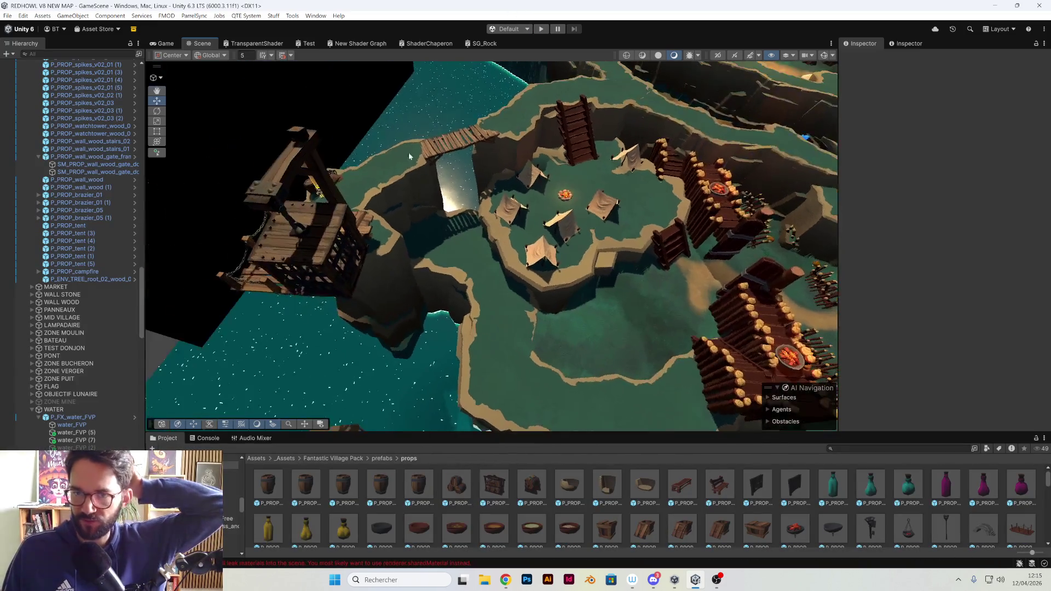
Frame the tent plateau ramp and select cliff SM_Cliff_002 1 (20), undoing a trial rotation
{"action": "left_click_drag", "start_coordinate": [473, 155], "coordinate": [544, 137]}
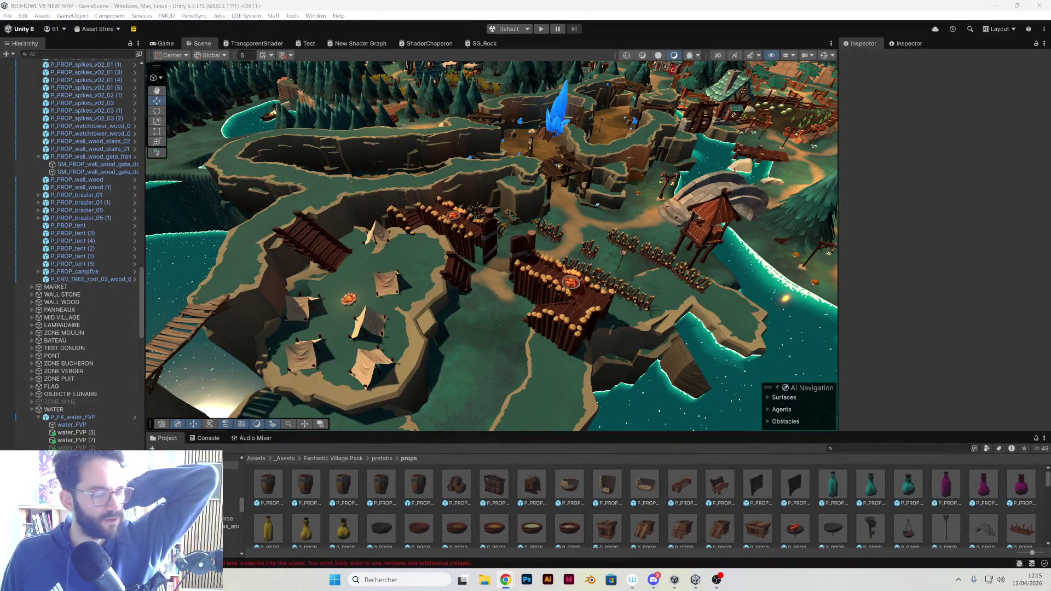
{"action": "mouse_move", "coordinate": [474, 265]}
{"action": "left_mouse_down"}
{"action": "mouse_move", "coordinate": [525, 233]}
{"action": "mouse_move", "coordinate": [560, 245]}
{"action": "mouse_move", "coordinate": [426, 272]}
{"action": "mouse_move", "coordinate": [442, 260]}
{"action": "mouse_move", "coordinate": [567, 267]}
{"action": "mouse_move", "coordinate": [486, 239]}
{"action": "mouse_move", "coordinate": [493, 250]}
{"action": "mouse_move", "coordinate": [610, 144]}
{"action": "left_mouse_up"}
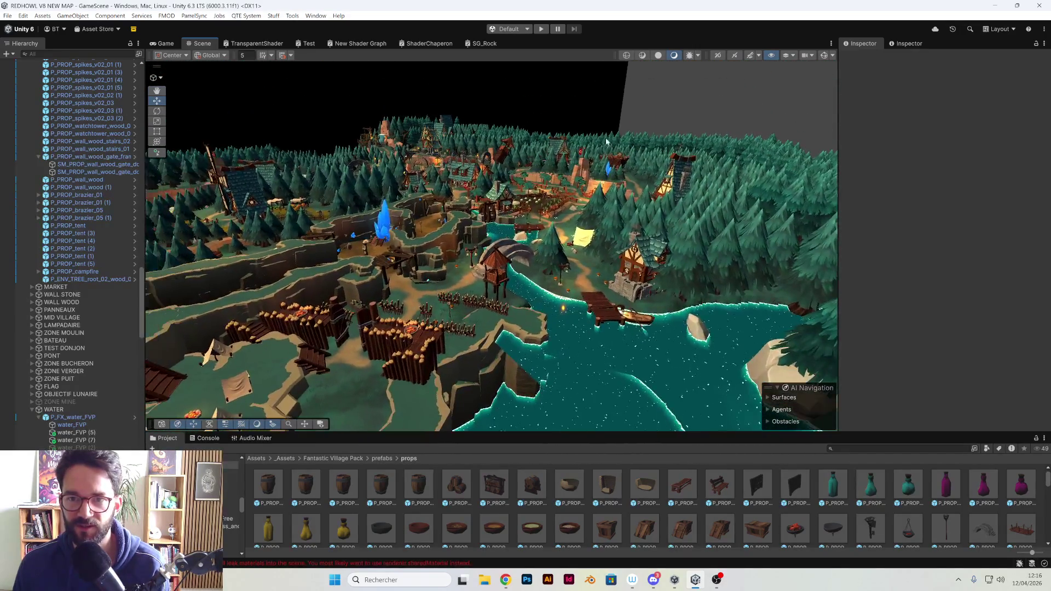
{"action": "key", "text": "f"}
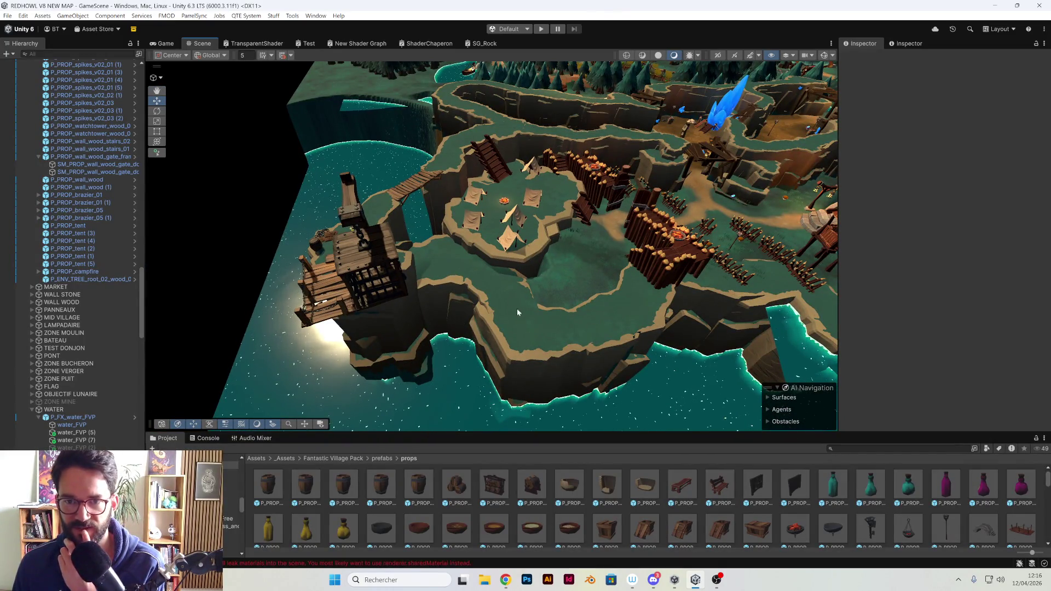
{"action": "mouse_move", "coordinate": [537, 295]}
{"action": "left_mouse_down"}
{"action": "mouse_move", "coordinate": [589, 288]}
{"action": "mouse_move", "coordinate": [553, 292]}
{"action": "mouse_move", "coordinate": [567, 288]}
{"action": "left_mouse_up"}
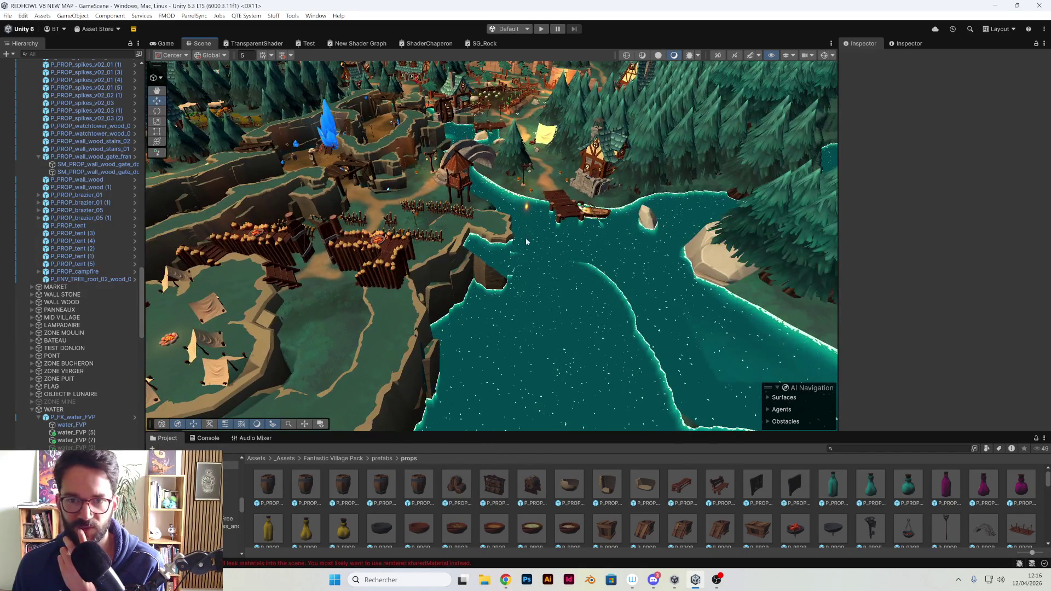
{"action": "mouse_move", "coordinate": [645, 357]}
{"action": "left_mouse_down"}
{"action": "mouse_move", "coordinate": [586, 317]}
{"action": "mouse_move", "coordinate": [629, 293]}
{"action": "mouse_move", "coordinate": [463, 312]}
{"action": "mouse_move", "coordinate": [258, 301]}
{"action": "mouse_move", "coordinate": [400, 312]}
{"action": "mouse_move", "coordinate": [388, 313]}
{"action": "mouse_move", "coordinate": [427, 295]}
{"action": "mouse_move", "coordinate": [438, 264]}
{"action": "left_mouse_up"}
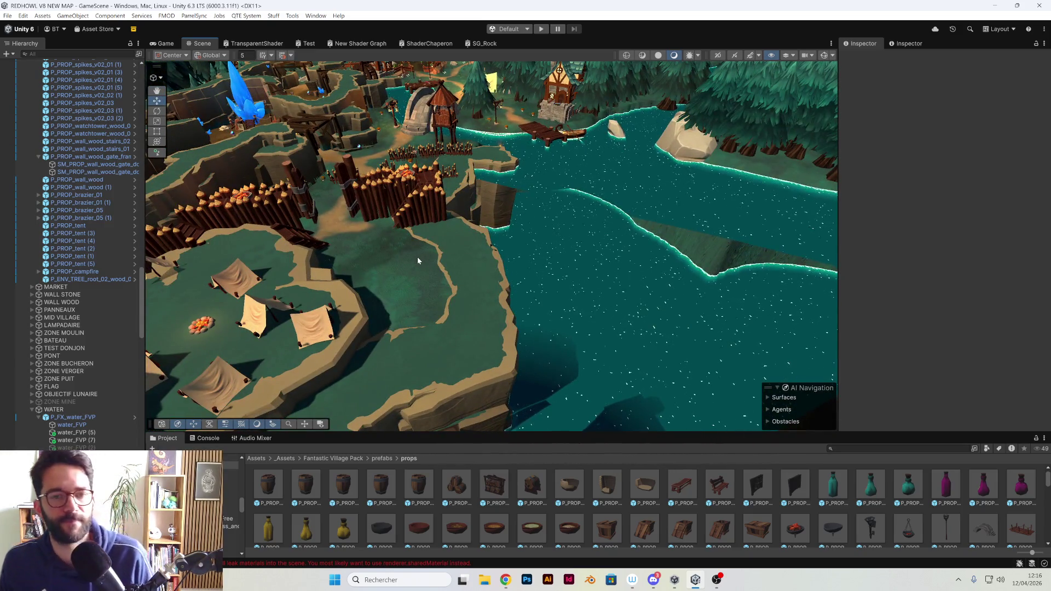
{"action": "mouse_move", "coordinate": [438, 222]}
{"action": "left_mouse_down"}
{"action": "mouse_move", "coordinate": [449, 205]}
{"action": "mouse_move", "coordinate": [522, 225]}
{"action": "mouse_move", "coordinate": [492, 267]}
{"action": "mouse_move", "coordinate": [441, 293]}
{"action": "mouse_move", "coordinate": [447, 321]}
{"action": "mouse_move", "coordinate": [435, 348]}
{"action": "mouse_move", "coordinate": [500, 312]}
{"action": "mouse_move", "coordinate": [501, 293]}
{"action": "mouse_move", "coordinate": [471, 299]}
{"action": "mouse_move", "coordinate": [494, 274]}
{"action": "left_mouse_up"}
{"action": "left_click", "coordinate": [438, 294]}
{"action": "key", "text": "e"}
{"action": "key", "text": "ctrl+z"}
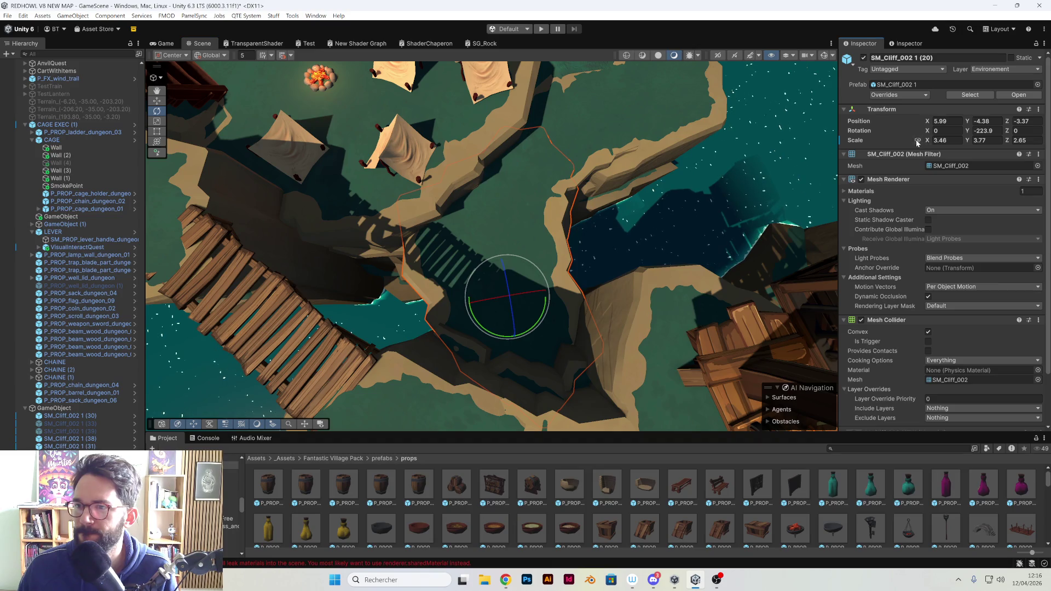
Reduce SM_Cliff_002 1 (20)'s Z scale to about 1.96 after undoing a trial shrink
{"action": "left_click_drag", "start_coordinate": [929, 142], "coordinate": [901, 143]}
{"action": "left_click_drag", "start_coordinate": [1007, 141], "coordinate": [1000, 142]}
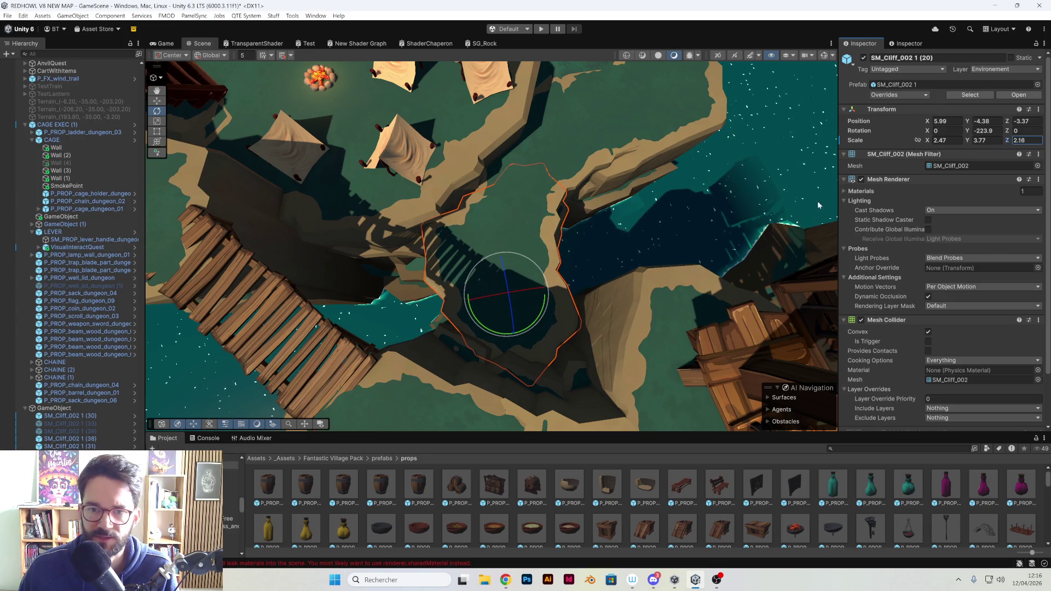
{"action": "key", "text": "w"}
{"action": "key", "text": "ctrl+z"}
{"action": "key", "text": "ctrl+z"}
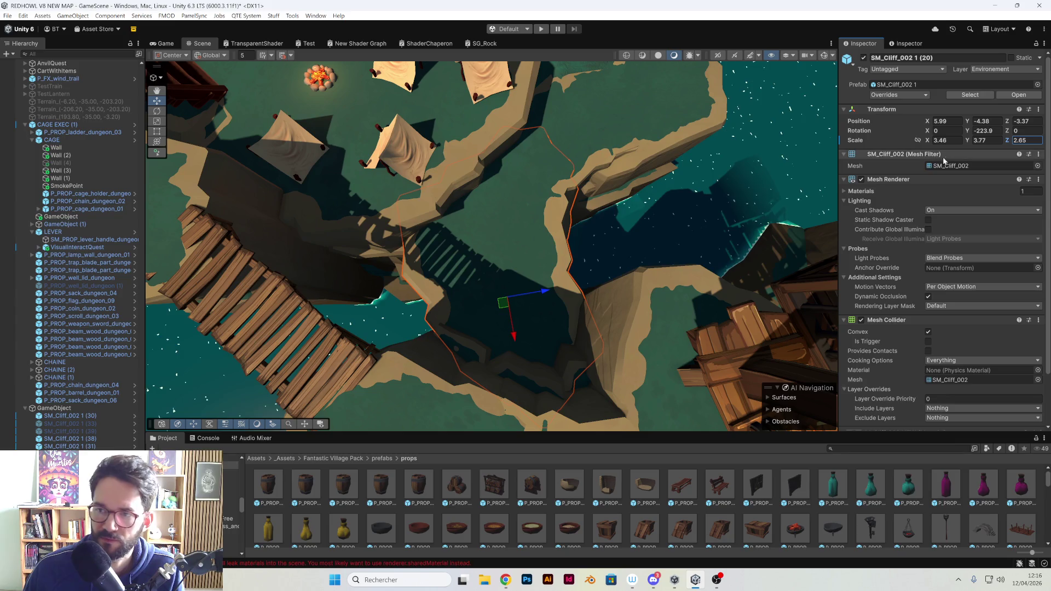
{"action": "left_click_drag", "start_coordinate": [1009, 141], "coordinate": [1005, 140]}
Undo a trial move of the cliff, then reselect SM_Cliff_002 1 (20) near the tents and campfire
{"action": "mouse_move", "coordinate": [505, 305]}
{"action": "left_mouse_down"}
{"action": "mouse_move", "coordinate": [516, 316]}
{"action": "mouse_move", "coordinate": [508, 304]}
{"action": "left_mouse_up"}
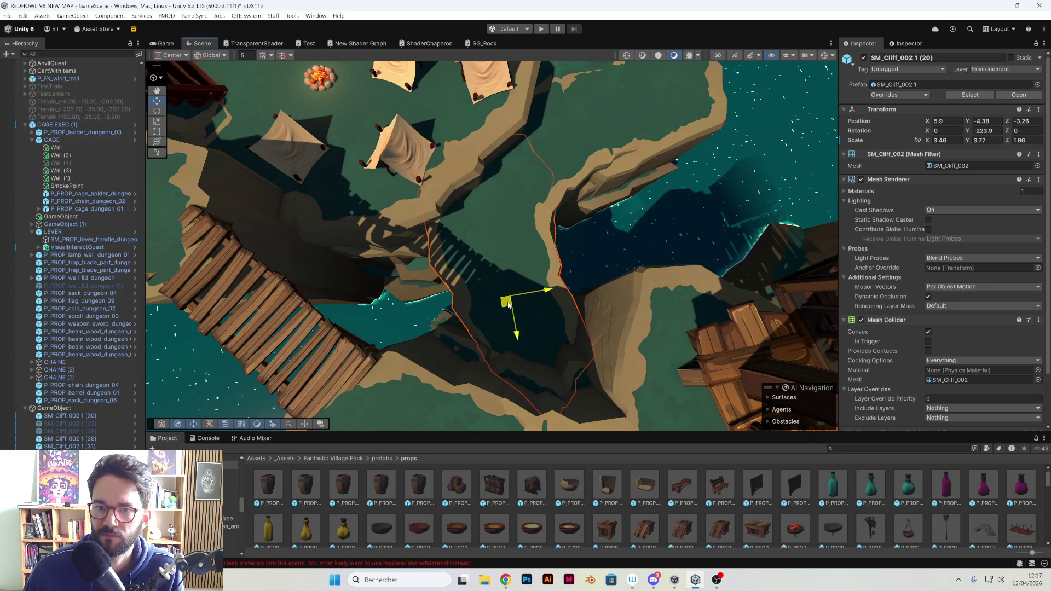
{"action": "mouse_move", "coordinate": [508, 305]}
{"action": "left_mouse_down"}
{"action": "mouse_move", "coordinate": [603, 324]}
{"action": "mouse_move", "coordinate": [595, 302]}
{"action": "mouse_move", "coordinate": [543, 289]}
{"action": "mouse_move", "coordinate": [562, 258]}
{"action": "mouse_move", "coordinate": [410, 256]}
{"action": "mouse_move", "coordinate": [504, 244]}
{"action": "mouse_move", "coordinate": [425, 246]}
{"action": "left_mouse_up"}
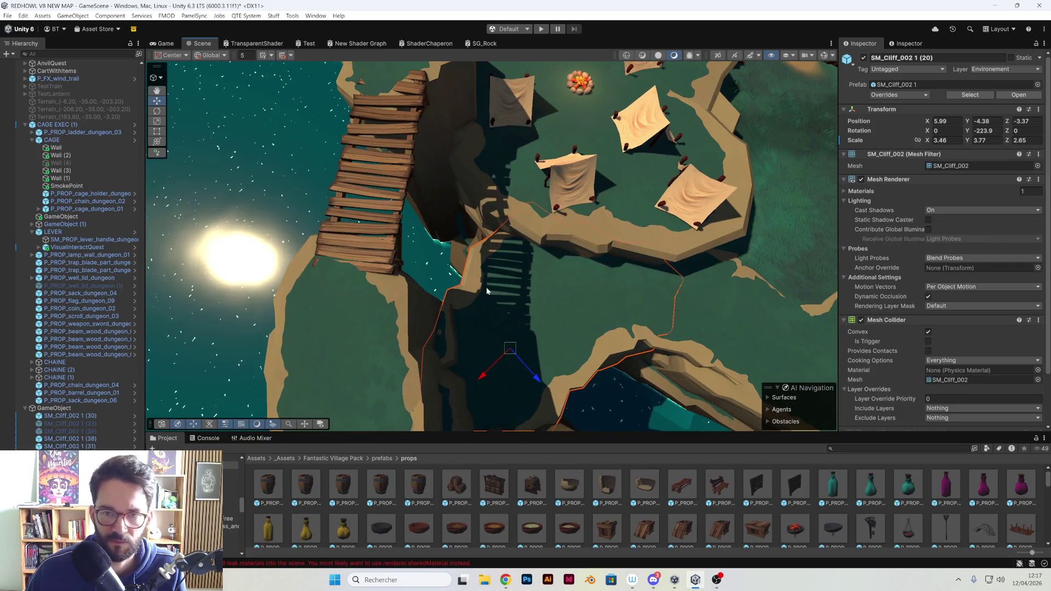
{"action": "key", "text": "ctrl+z"}
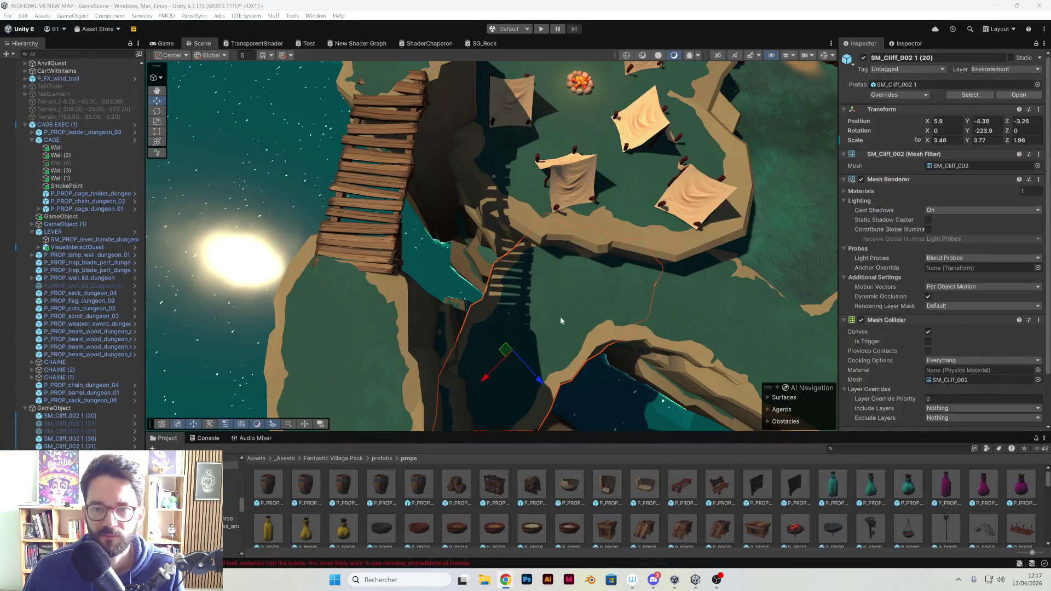
{"action": "left_click_drag", "start_coordinate": [568, 324], "coordinate": [662, 315]}
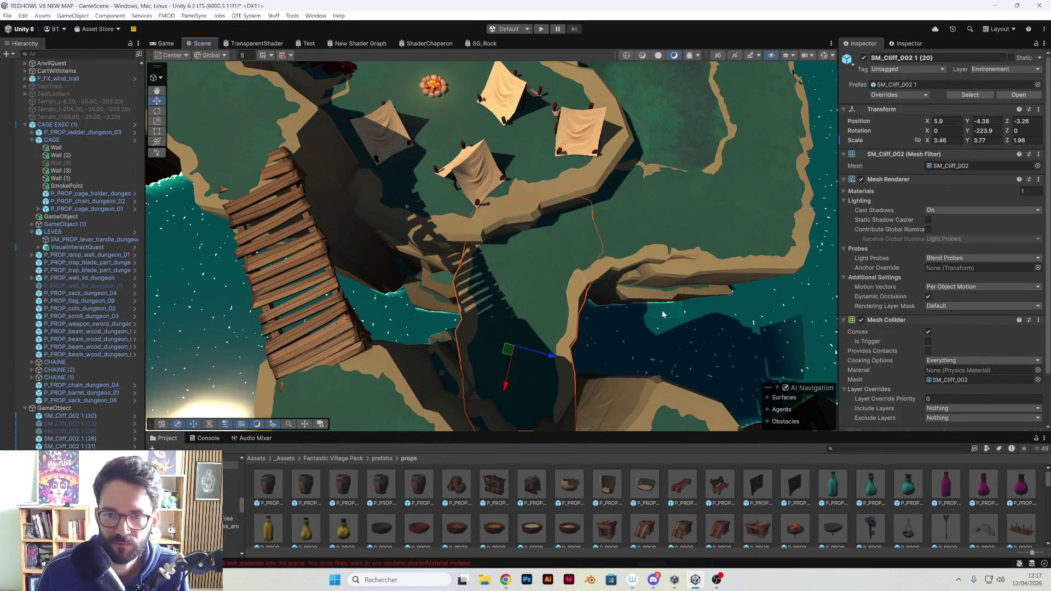
{"action": "mouse_move", "coordinate": [421, 169]}
{"action": "left_mouse_down"}
{"action": "mouse_move", "coordinate": [525, 260]}
{"action": "mouse_move", "coordinate": [549, 106]}
{"action": "mouse_move", "coordinate": [580, 96]}
{"action": "mouse_move", "coordinate": [514, 172]}
{"action": "mouse_move", "coordinate": [354, 181]}
{"action": "mouse_move", "coordinate": [617, 222]}
{"action": "mouse_move", "coordinate": [606, 226]}
{"action": "left_mouse_up"}
{"action": "left_click", "coordinate": [586, 93]}
{"action": "mouse_move", "coordinate": [627, 330]}
{"action": "left_mouse_down"}
{"action": "mouse_move", "coordinate": [624, 307]}
{"action": "mouse_move", "coordinate": [488, 308]}
{"action": "mouse_move", "coordinate": [489, 273]}
{"action": "mouse_move", "coordinate": [547, 225]}
{"action": "mouse_move", "coordinate": [507, 249]}
{"action": "left_mouse_up"}
{"action": "left_click", "coordinate": [525, 284]}
{"action": "left_click_drag", "start_coordinate": [525, 284], "coordinate": [534, 248]}
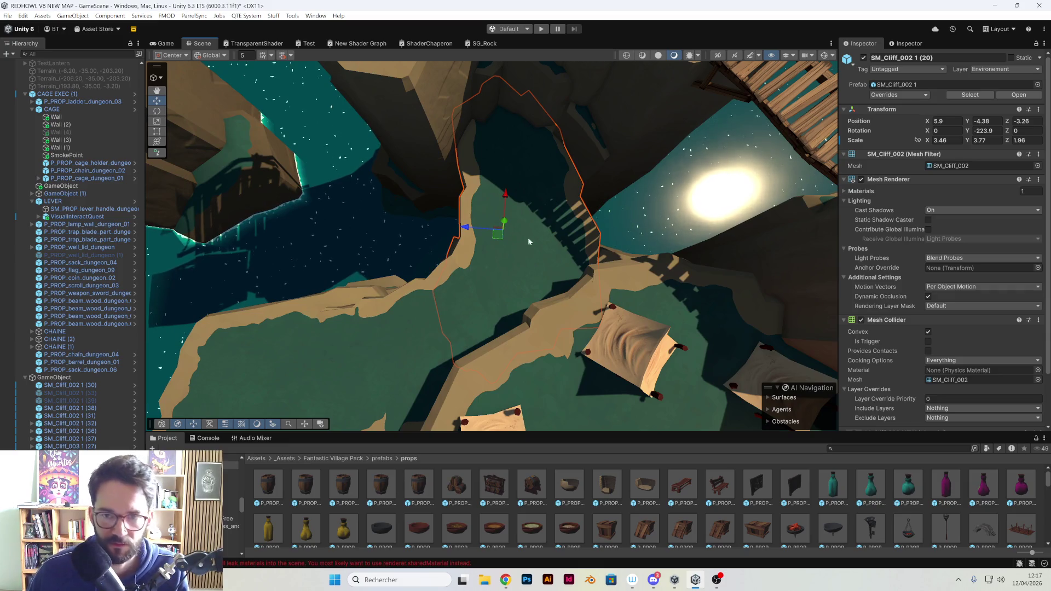
Select four cliffs together and move them across the camp floor
{"action": "key", "text": "e"}
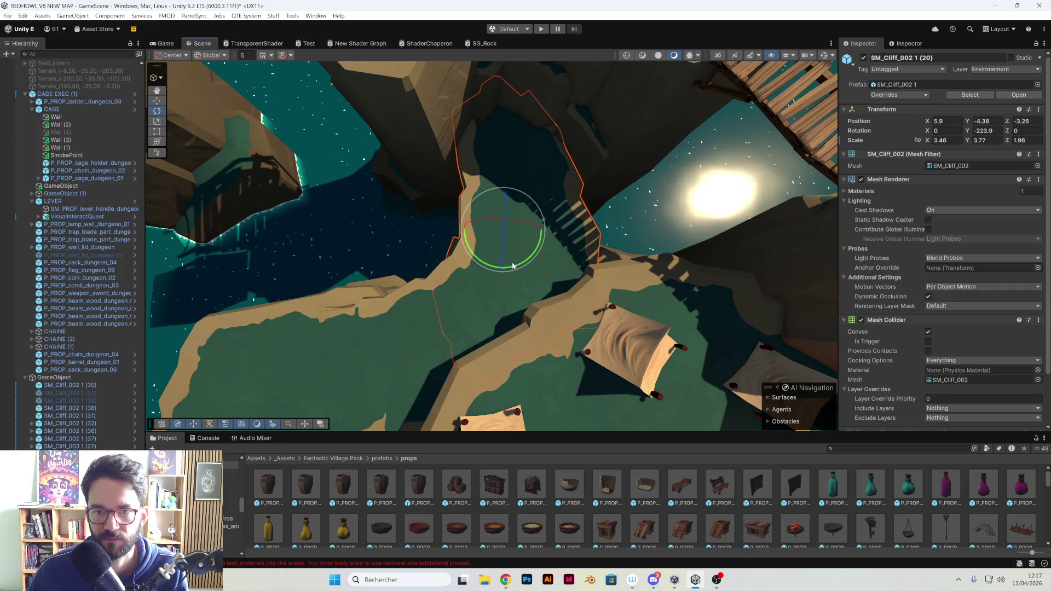
{"action": "mouse_move", "coordinate": [544, 262]}
{"action": "left_mouse_down"}
{"action": "mouse_move", "coordinate": [652, 237]}
{"action": "mouse_move", "coordinate": [493, 213]}
{"action": "mouse_move", "coordinate": [633, 202]}
{"action": "mouse_move", "coordinate": [498, 236]}
{"action": "mouse_move", "coordinate": [656, 201]}
{"action": "mouse_move", "coordinate": [564, 227]}
{"action": "mouse_move", "coordinate": [323, 91]}
{"action": "left_mouse_up"}
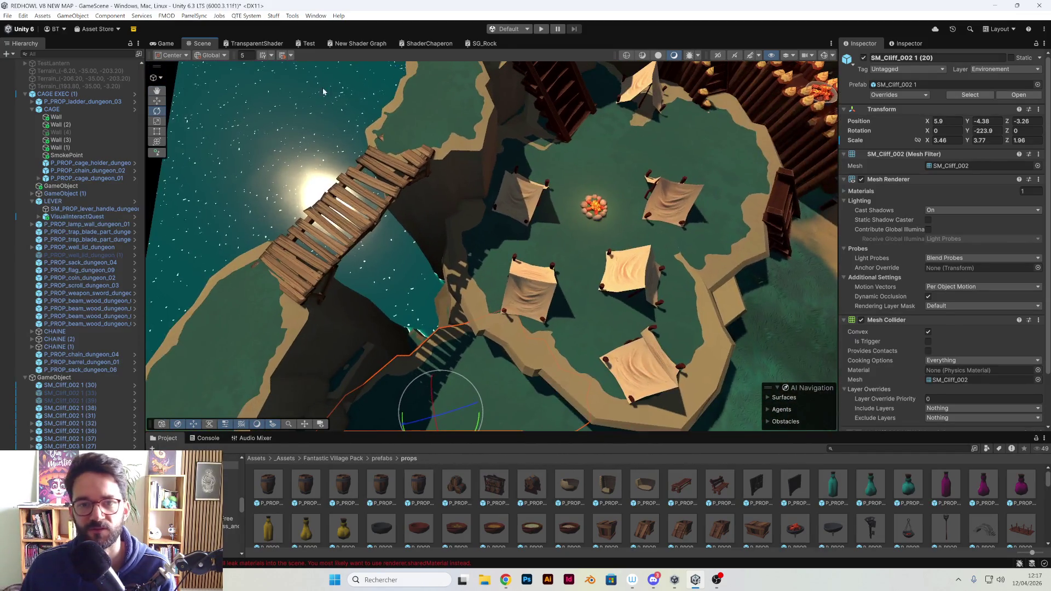
{"action": "left_click", "coordinate": [156, 101]}
{"action": "scroll", "coordinate": [461, 258], "scroll_direction": "up", "scroll_amount": 3}
{"action": "left_click", "coordinate": [719, 252], "text": "shift"}
{"action": "left_click", "coordinate": [728, 182], "text": "shift"}
{"action": "left_click", "coordinate": [583, 97], "text": "shift"}
{"action": "scroll", "coordinate": [537, 242], "scroll_direction": "up", "scroll_amount": 2}
{"action": "mouse_move", "coordinate": [657, 245]}
{"action": "left_mouse_down"}
{"action": "mouse_move", "coordinate": [695, 234]}
{"action": "mouse_move", "coordinate": [646, 263]}
{"action": "mouse_move", "coordinate": [598, 226]}
{"action": "left_mouse_up"}
Widen SM_Cliff_002 1 (20) along X, nudge it sideways, then select SM_Cliff_002 1 (34)
{"action": "mouse_move", "coordinate": [599, 226]}
{"action": "left_mouse_down", "text": "alt"}
{"action": "mouse_move", "coordinate": [636, 265]}
{"action": "mouse_move", "coordinate": [532, 282]}
{"action": "mouse_move", "coordinate": [455, 280]}
{"action": "mouse_move", "coordinate": [578, 263]}
{"action": "mouse_move", "coordinate": [422, 304]}
{"action": "left_mouse_up", "text": "alt"}
{"action": "left_click", "coordinate": [427, 299]}
{"action": "key", "text": "f"}
{"action": "mouse_move", "coordinate": [543, 256]}
{"action": "left_mouse_down", "text": "alt"}
{"action": "mouse_move", "coordinate": [495, 289]}
{"action": "mouse_move", "coordinate": [503, 267]}
{"action": "left_mouse_up", "text": "alt"}
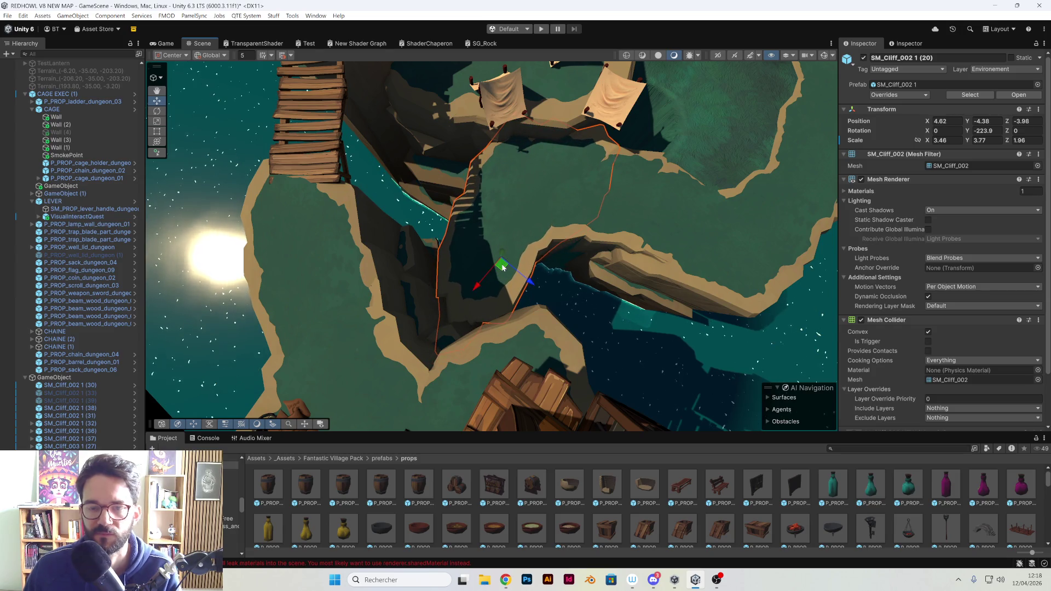
{"action": "key", "text": "ctrl+z"}
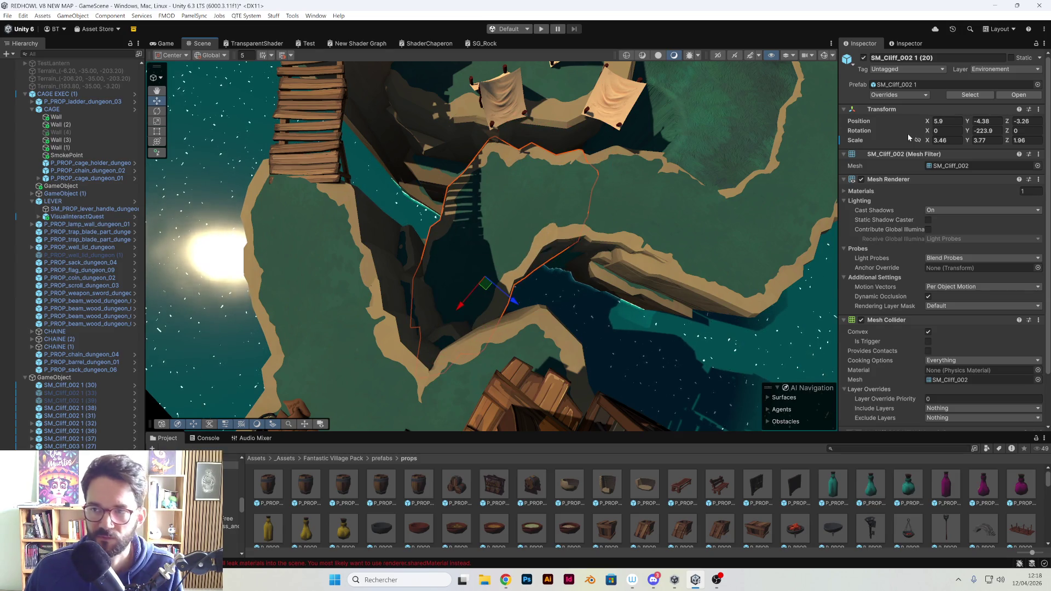
{"action": "left_click_drag", "start_coordinate": [930, 144], "coordinate": [937, 143]}
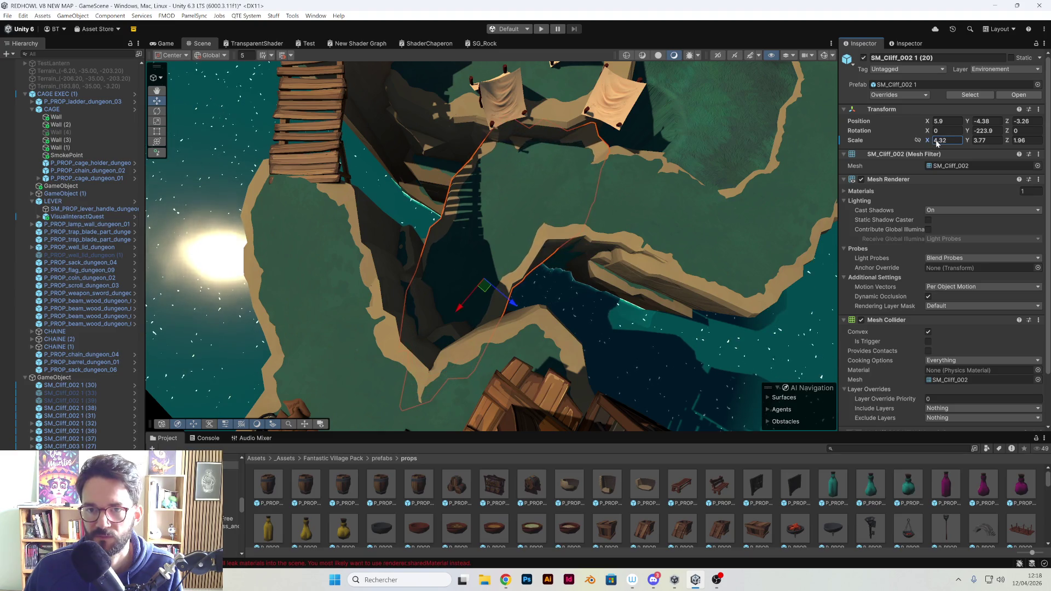
{"action": "left_click_drag", "start_coordinate": [467, 305], "coordinate": [477, 281]}
{"action": "left_click_drag", "start_coordinate": [553, 220], "coordinate": [575, 228]}
{"action": "left_click", "coordinate": [567, 237]}
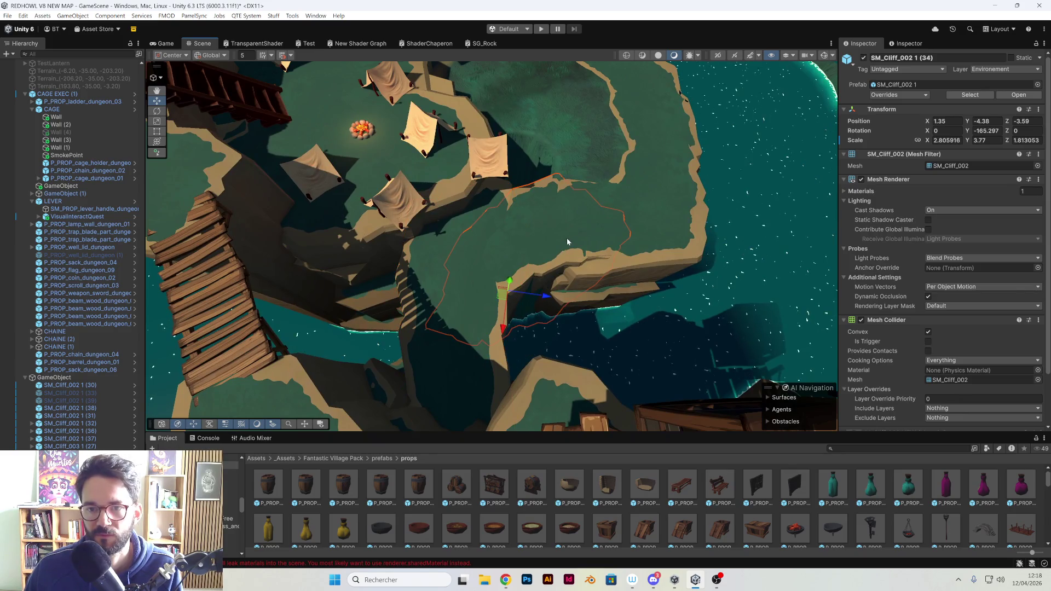
Select six cliffs along the plateau edge and move them up and left
{"action": "left_click", "coordinate": [639, 243], "text": "shift"}
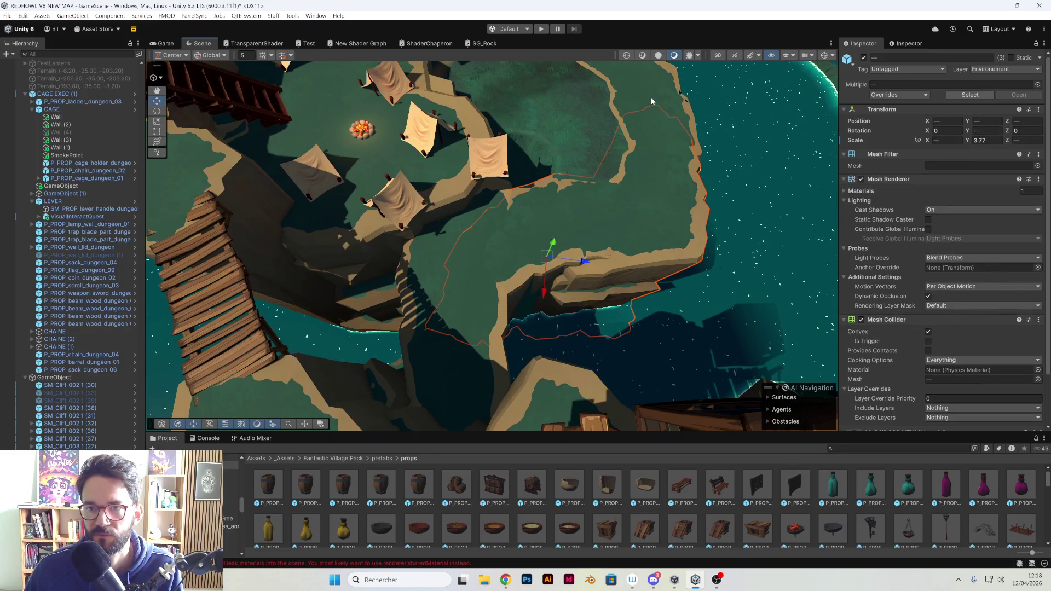
{"action": "left_click", "coordinate": [653, 101], "text": "shift"}
{"action": "left_click_drag", "start_coordinate": [654, 102], "coordinate": [641, 103]}
{"action": "left_click", "coordinate": [584, 171], "text": "shift"}
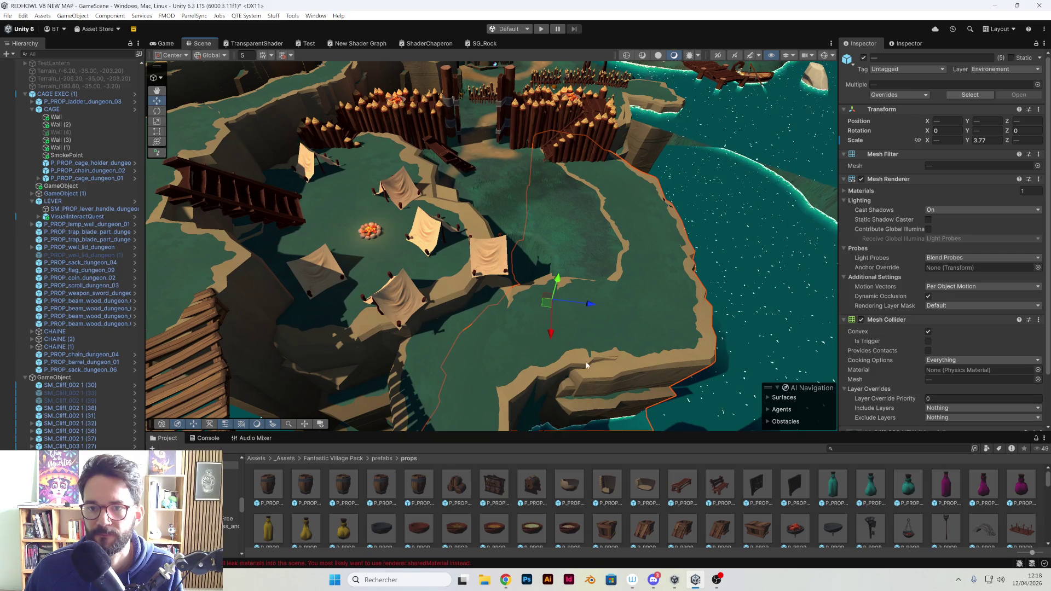
{"action": "mouse_move", "coordinate": [545, 301]}
{"action": "left_mouse_down"}
{"action": "mouse_move", "coordinate": [537, 296]}
{"action": "mouse_move", "coordinate": [555, 332]}
{"action": "mouse_move", "coordinate": [464, 272]}
{"action": "mouse_move", "coordinate": [451, 364]}
{"action": "left_mouse_up"}
{"action": "left_click", "coordinate": [450, 364], "text": "shift"}
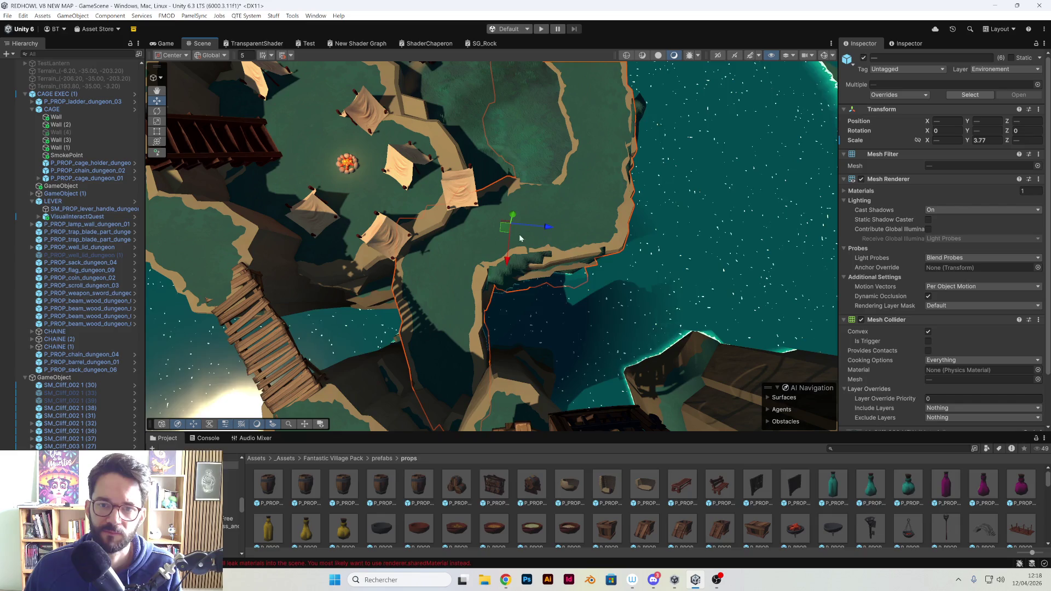
Rotate the six selected cliffs slightly, then select SM_Cliff_002 1 (36) among the tents
{"action": "key", "text": "e"}
{"action": "mouse_move", "coordinate": [539, 243]}
{"action": "left_mouse_down"}
{"action": "mouse_move", "coordinate": [545, 255]}
{"action": "mouse_move", "coordinate": [515, 232]}
{"action": "mouse_move", "coordinate": [524, 237]}
{"action": "mouse_move", "coordinate": [338, 225]}
{"action": "left_mouse_up"}
{"action": "key", "text": "w"}
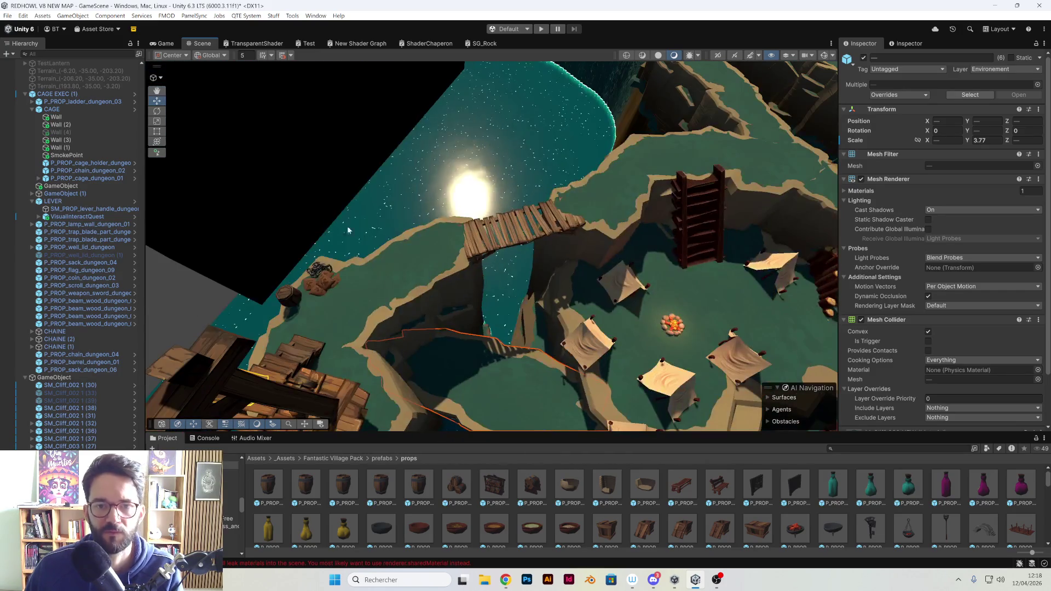
{"action": "mouse_move", "coordinate": [427, 228]}
{"action": "left_mouse_down"}
{"action": "mouse_move", "coordinate": [653, 263]}
{"action": "mouse_move", "coordinate": [632, 244]}
{"action": "mouse_move", "coordinate": [531, 242]}
{"action": "mouse_move", "coordinate": [464, 274]}
{"action": "mouse_move", "coordinate": [495, 264]}
{"action": "mouse_move", "coordinate": [475, 285]}
{"action": "mouse_move", "coordinate": [478, 252]}
{"action": "mouse_move", "coordinate": [350, 298]}
{"action": "left_mouse_up"}
{"action": "left_click", "coordinate": [475, 285]}
Greatly raise three cliffs' Y scale: scrub to 6.82, type 7.78, and scrub another upward
{"action": "left_click_drag", "start_coordinate": [529, 209], "coordinate": [569, 188]}
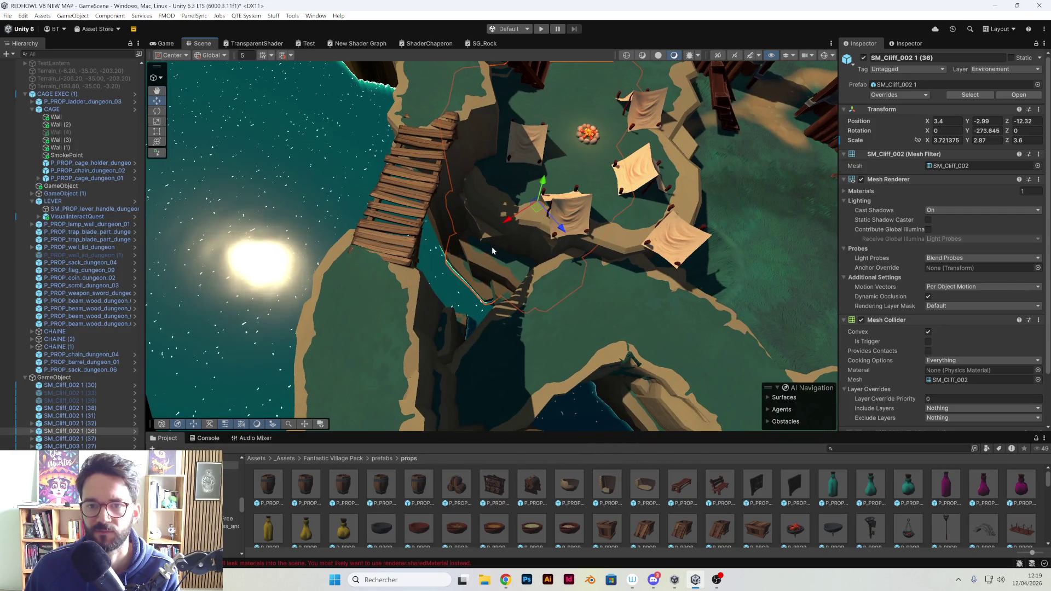
{"action": "mouse_move", "coordinate": [970, 141]}
{"action": "left_mouse_down"}
{"action": "mouse_move", "coordinate": [1036, 144]}
{"action": "mouse_move", "coordinate": [5, 146]}
{"action": "mouse_move", "coordinate": [14, 148]}
{"action": "left_mouse_up"}
{"action": "left_click", "coordinate": [648, 212]}
{"action": "key", "text": "alt+Tab"}
{"action": "mouse_move", "coordinate": [133, 202]}
{"action": "left_mouse_down"}
{"action": "mouse_move", "coordinate": [372, 267]}
{"action": "mouse_move", "coordinate": [620, 273]}
{"action": "mouse_move", "coordinate": [601, 294]}
{"action": "mouse_move", "coordinate": [695, 222]}
{"action": "left_mouse_up"}
{"action": "left_click", "coordinate": [694, 222]}
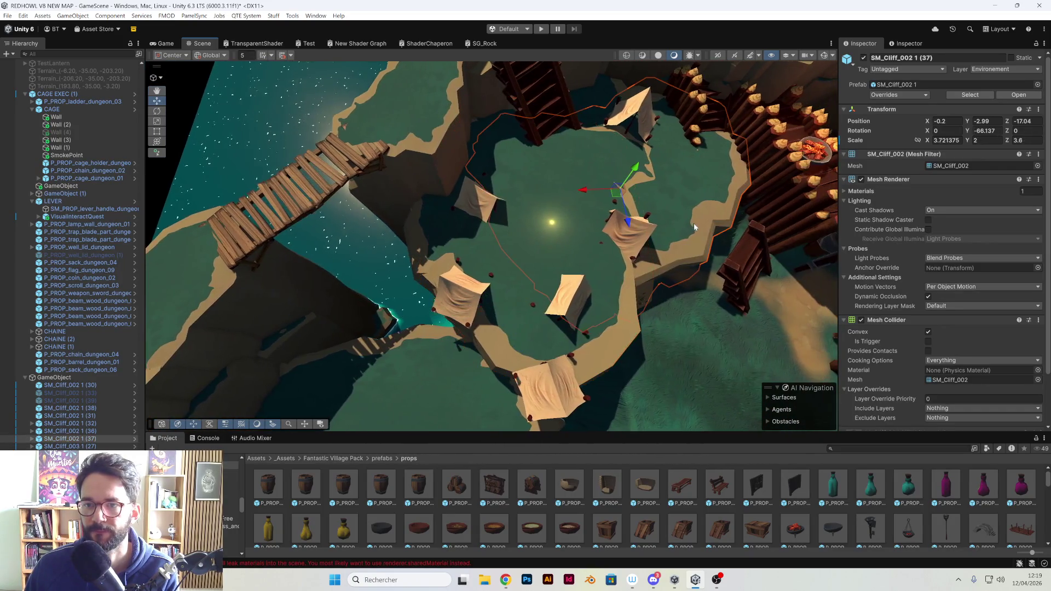
{"action": "key", "text": "BackSpace"}
{"action": "type", "text": "7.78"}
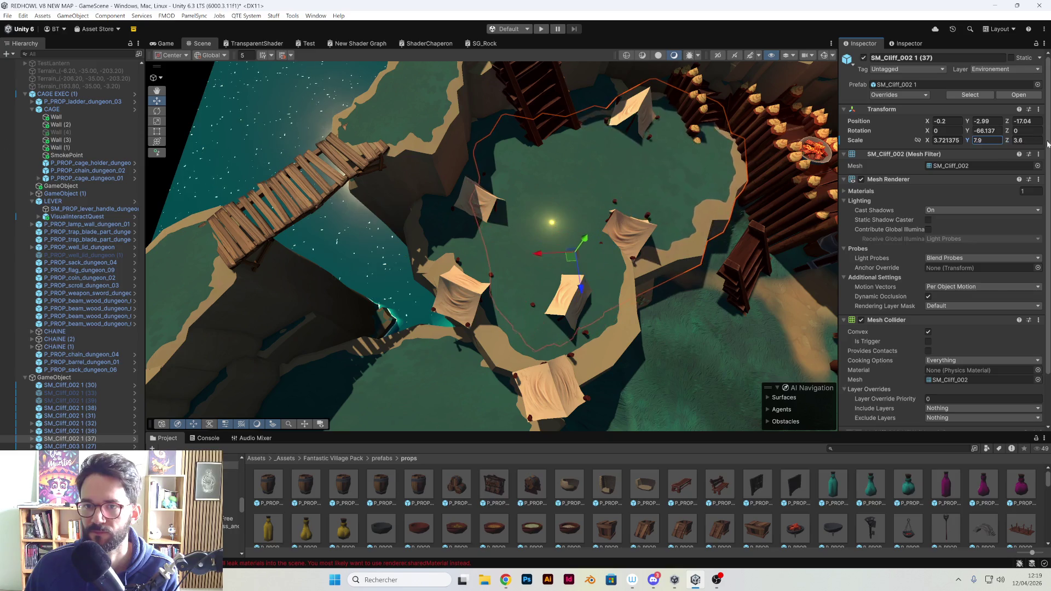
{"action": "left_click", "coordinate": [611, 97]}
{"action": "left_click_drag", "start_coordinate": [974, 143], "coordinate": [991, 144]}
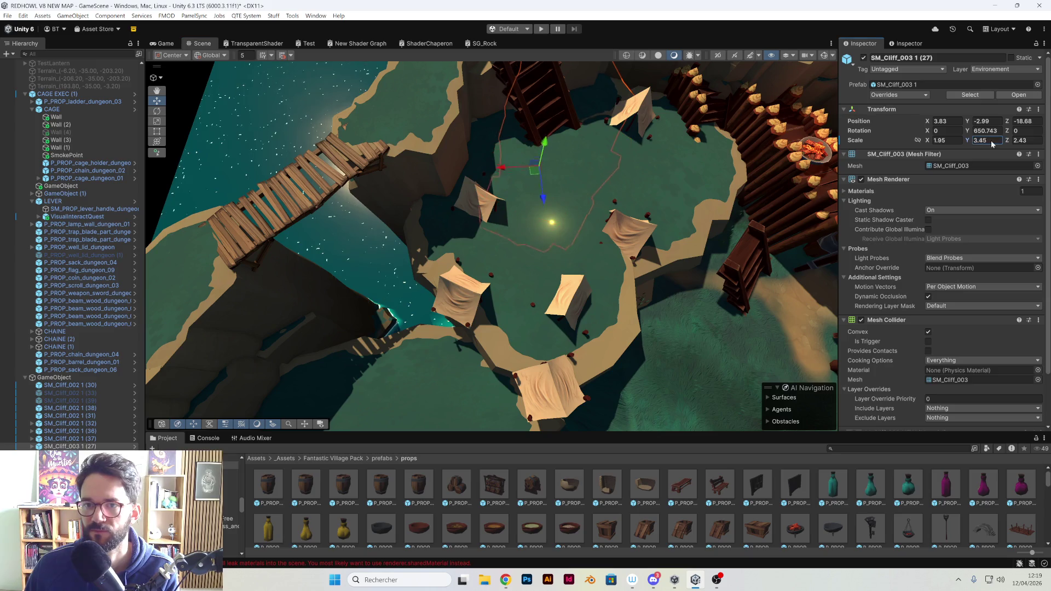